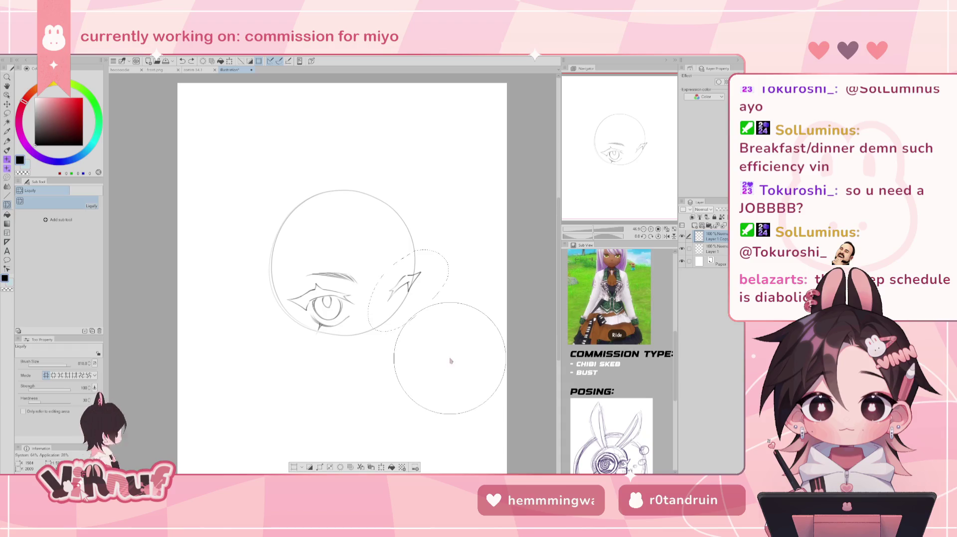
Step: Clear the selection around the liquified ear and switch back to the pen
key("ctrl+d")
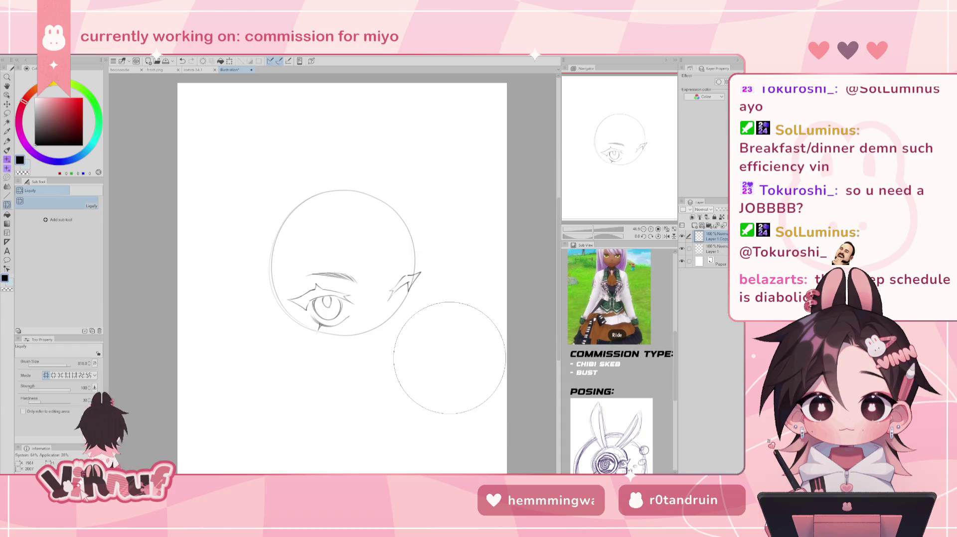
key("b")
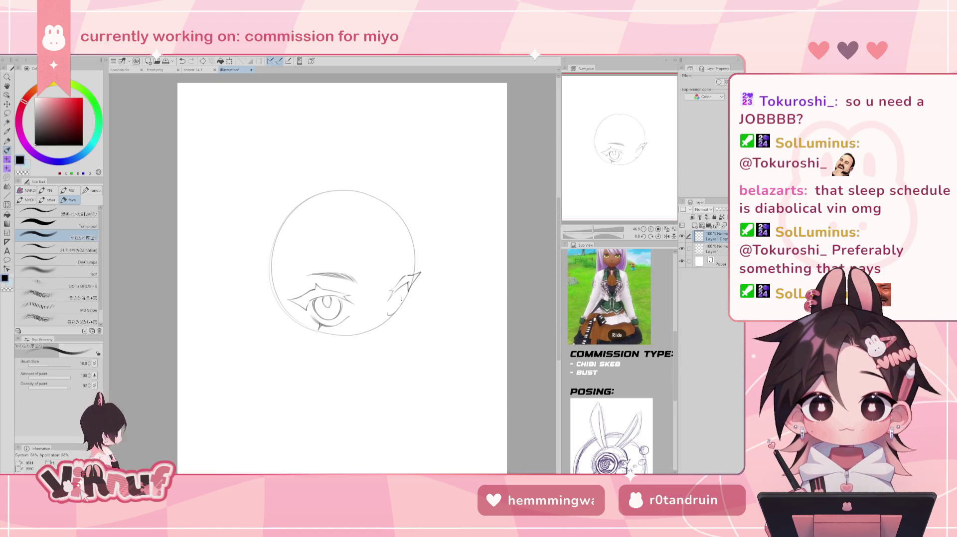
Step: Redo the short lower-ear stroke with a mirrored check, and hide the head circle layer
key("h")
key("ctrl+z")
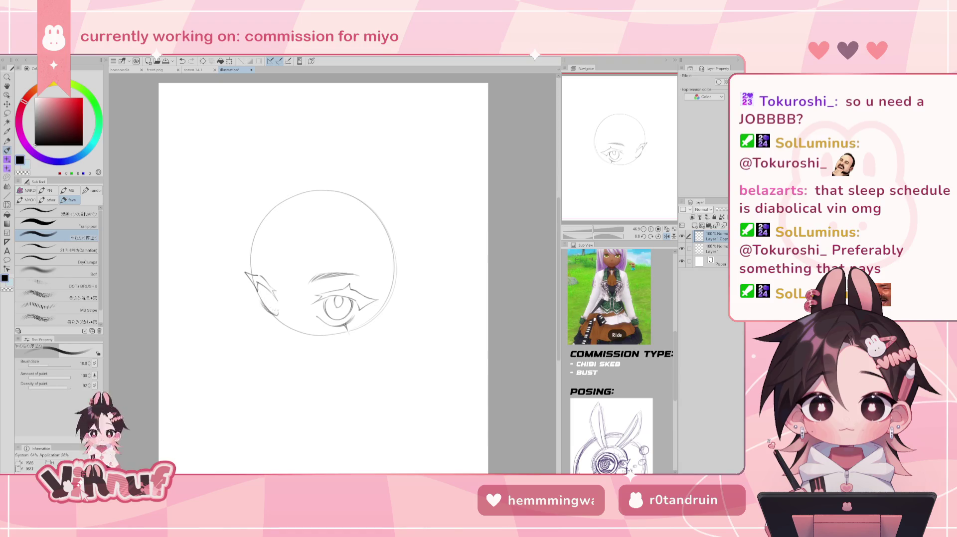
left_click_drag(275, 312, 265, 313)
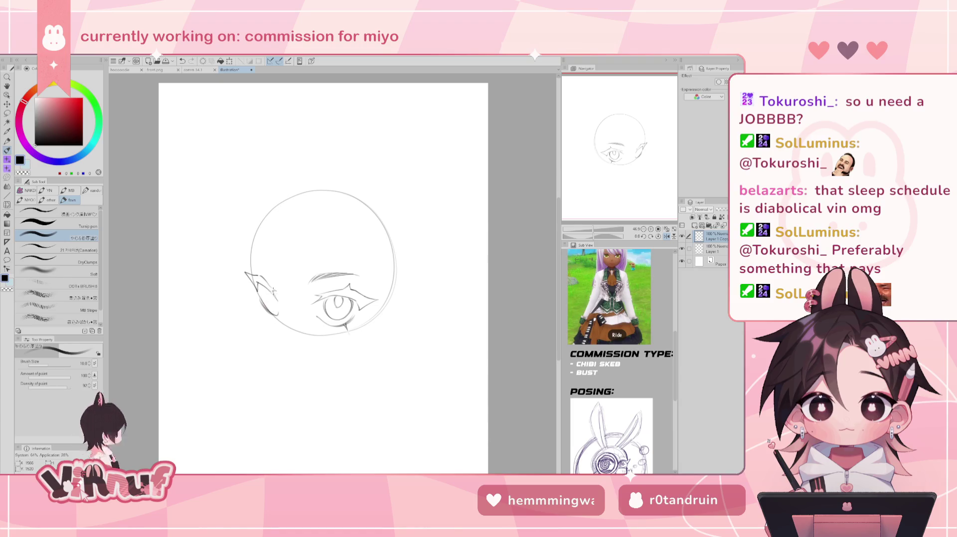
key("h")
left_click(682, 249)
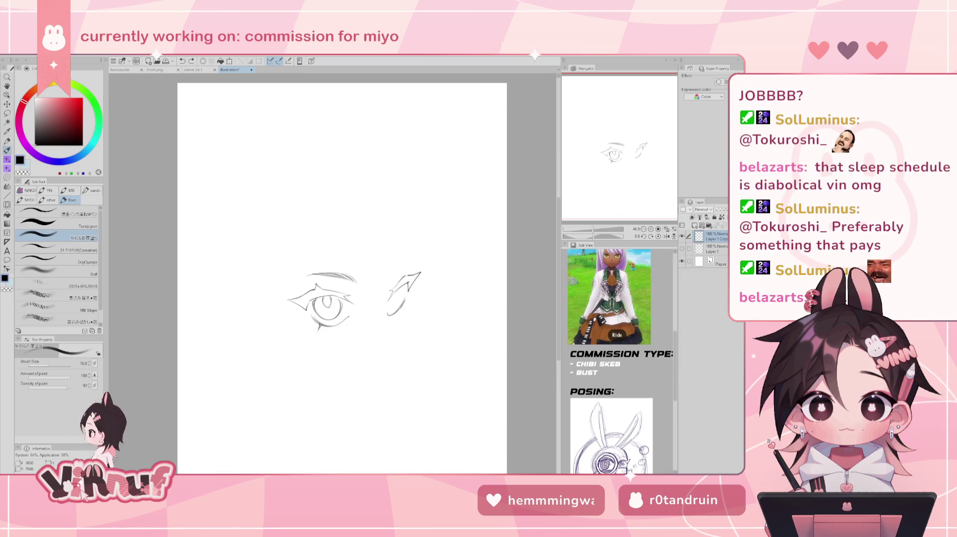
Step: Refine the ear outline with short strokes, checking in mirrored view and redoing one
left_click_drag(402, 310, 401, 303)
key("h")
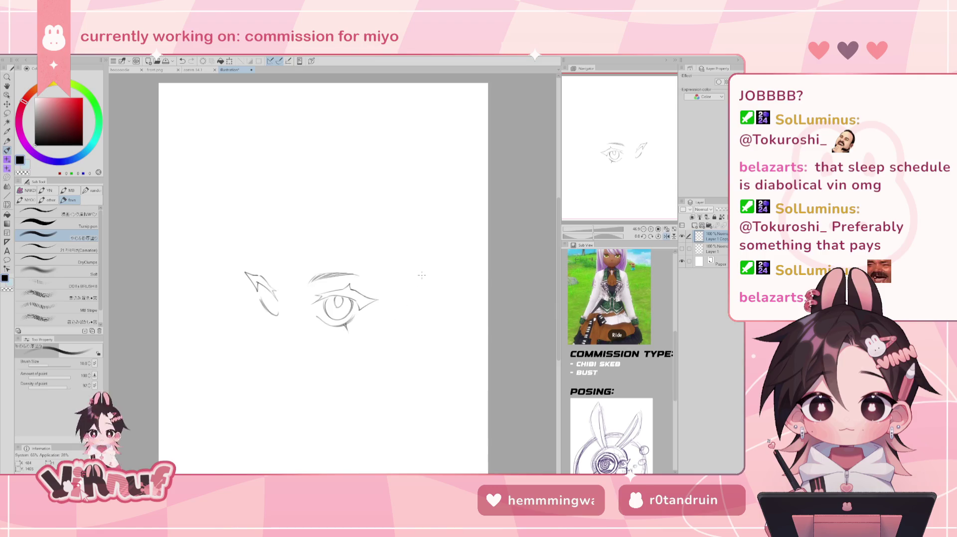
left_click_drag(261, 314, 270, 300)
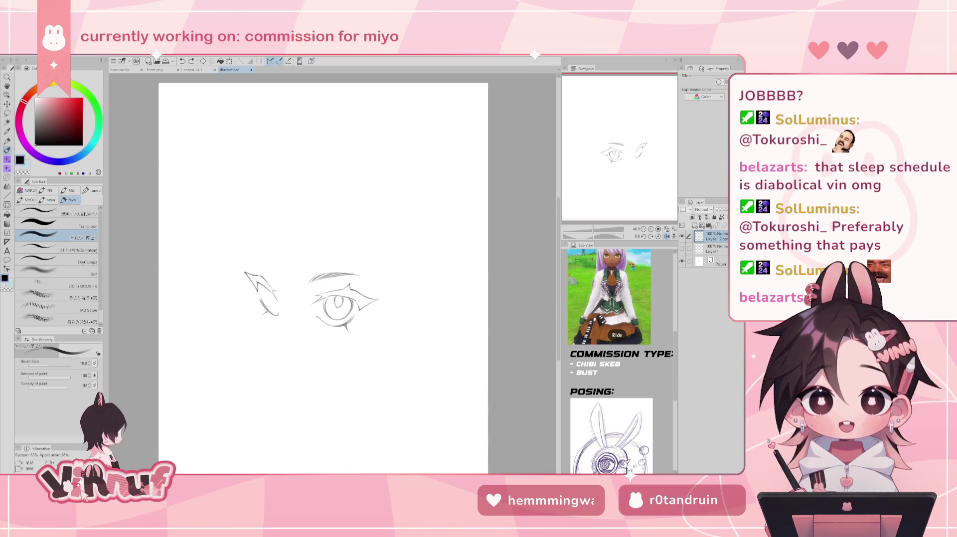
key("h")
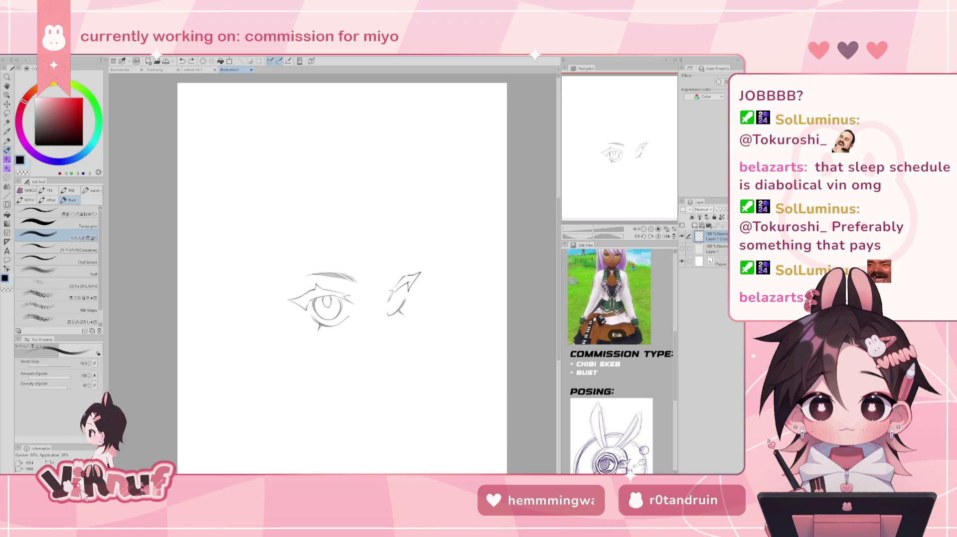
left_click_drag(394, 302, 389, 308)
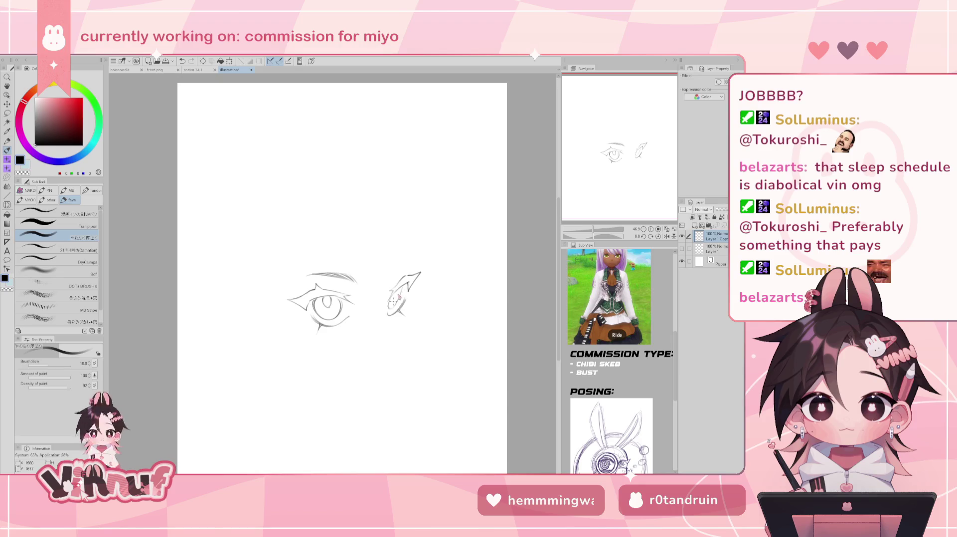
key("ctrl+z")
key("ctrl+z")
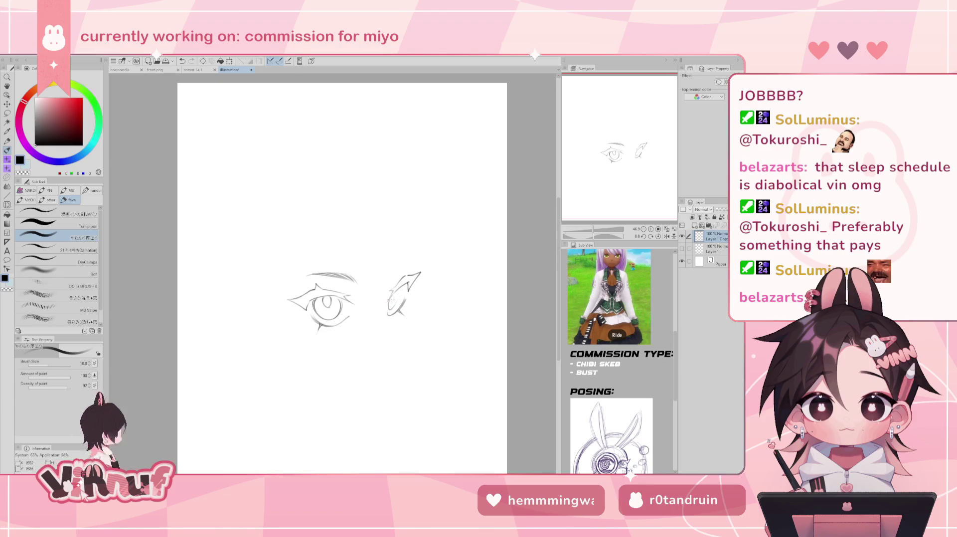
left_click_drag(393, 297, 389, 312)
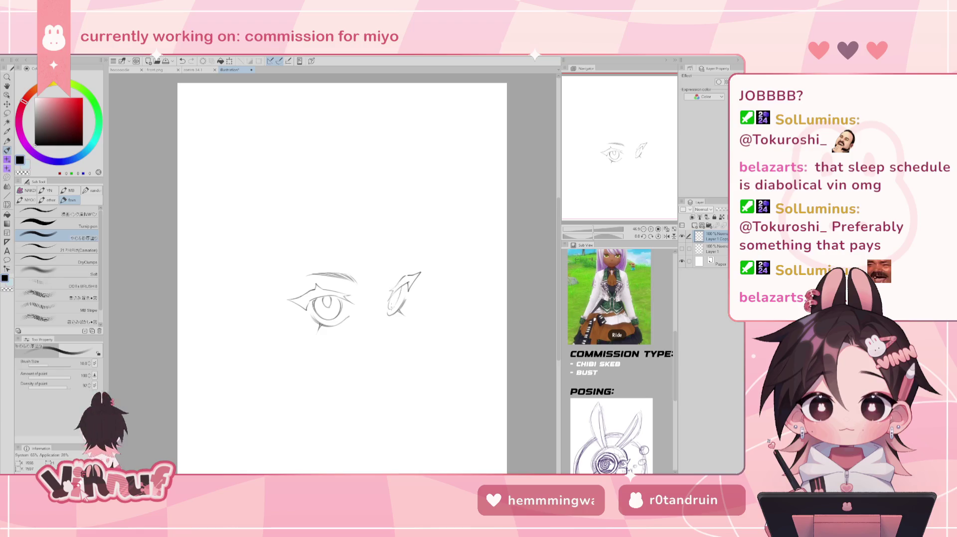
Step: Add a stroke on the mirrored ear, adjust the inner ear lines, and recheck flipped
key("h")
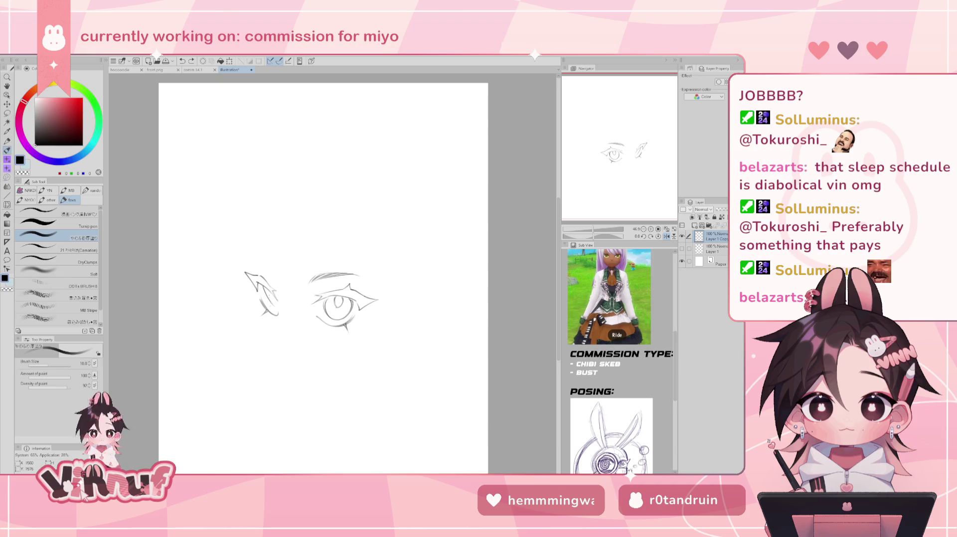
left_click_drag(273, 294, 268, 302)
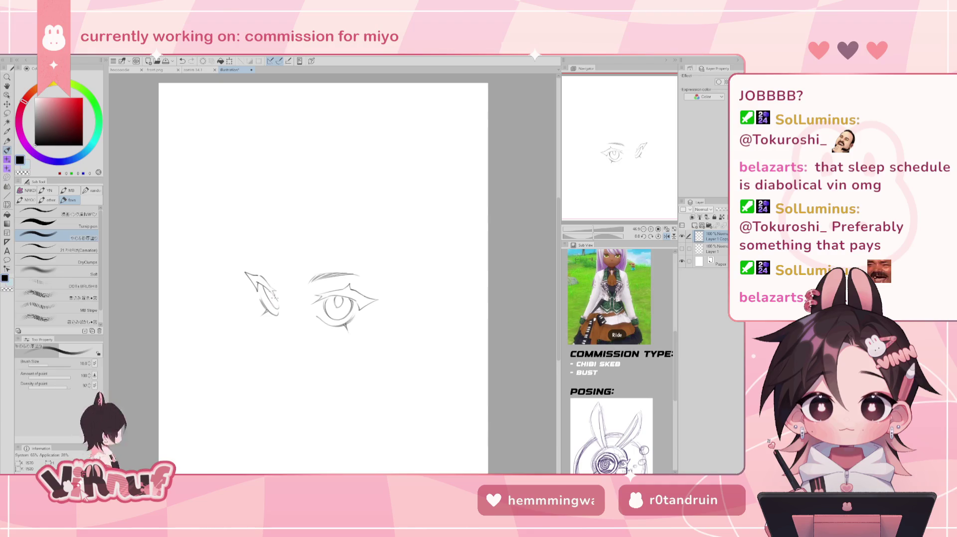
key("h")
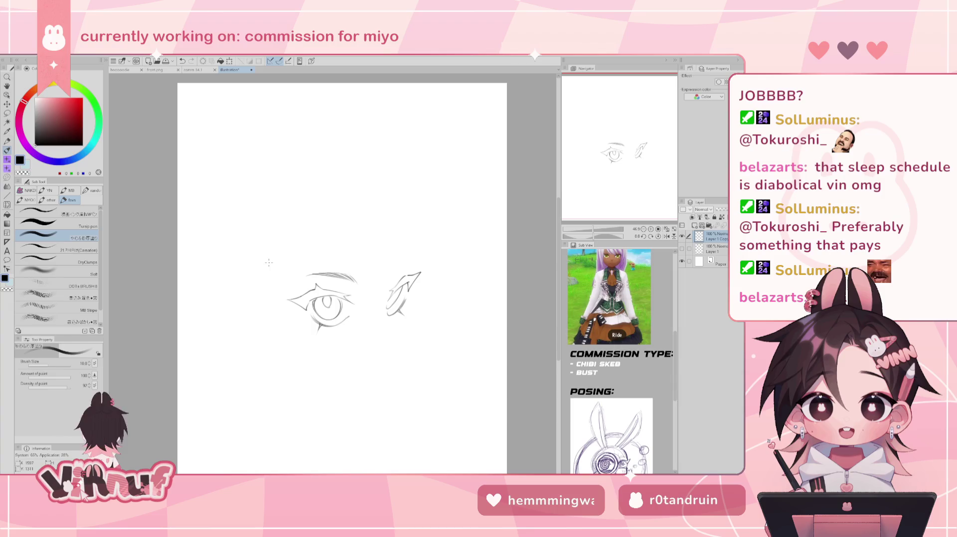
mouse_move(395, 291)
left_mouse_down()
mouse_move(390, 301)
mouse_move(398, 292)
mouse_move(346, 304)
left_mouse_up()
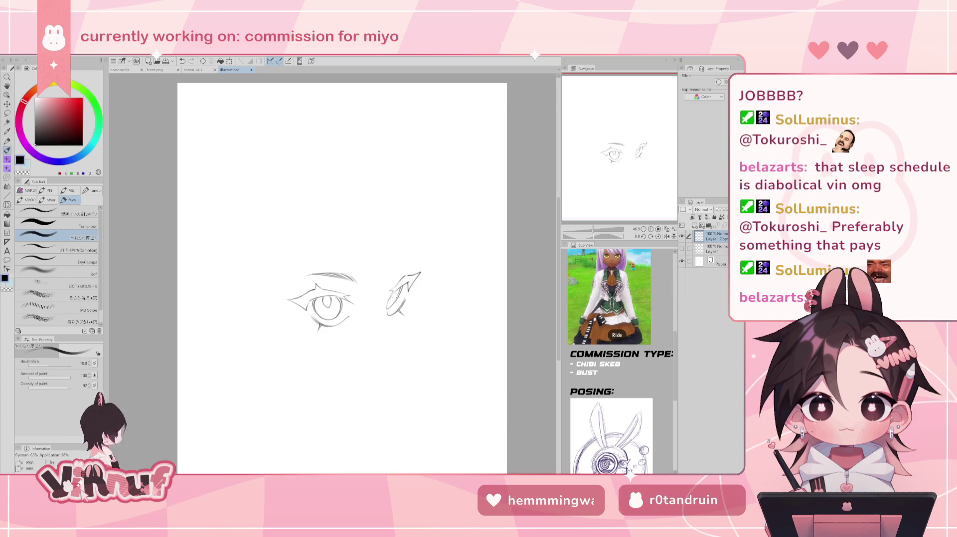
key("h")
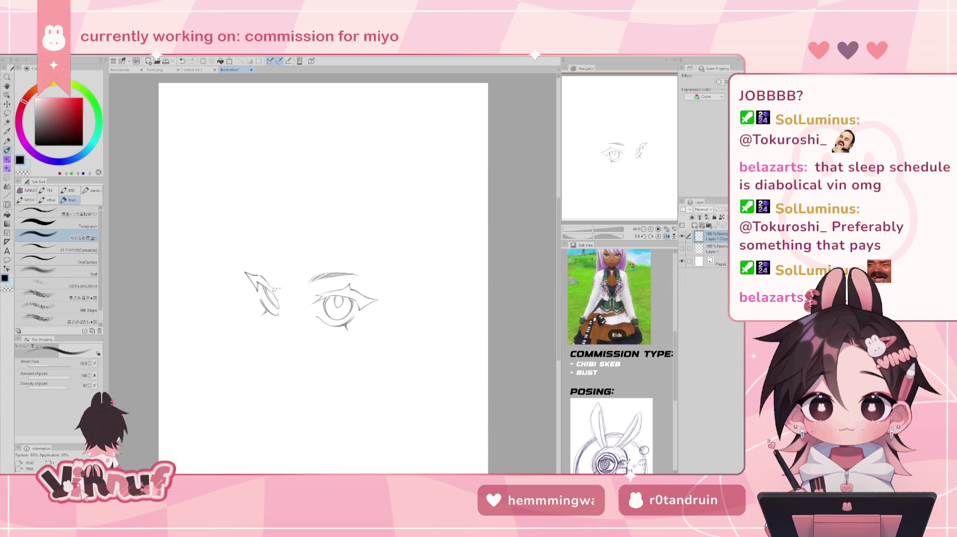
key("h")
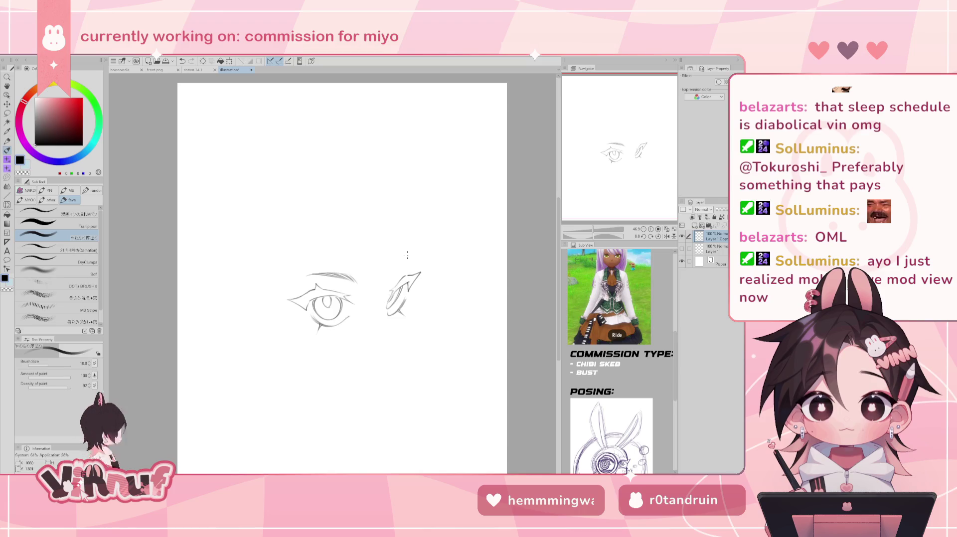
key("h")
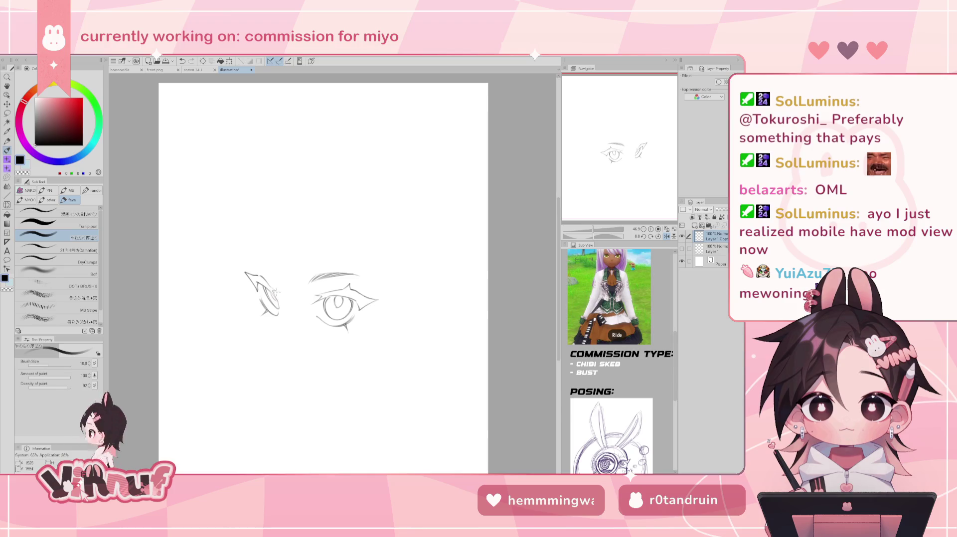
key("h")
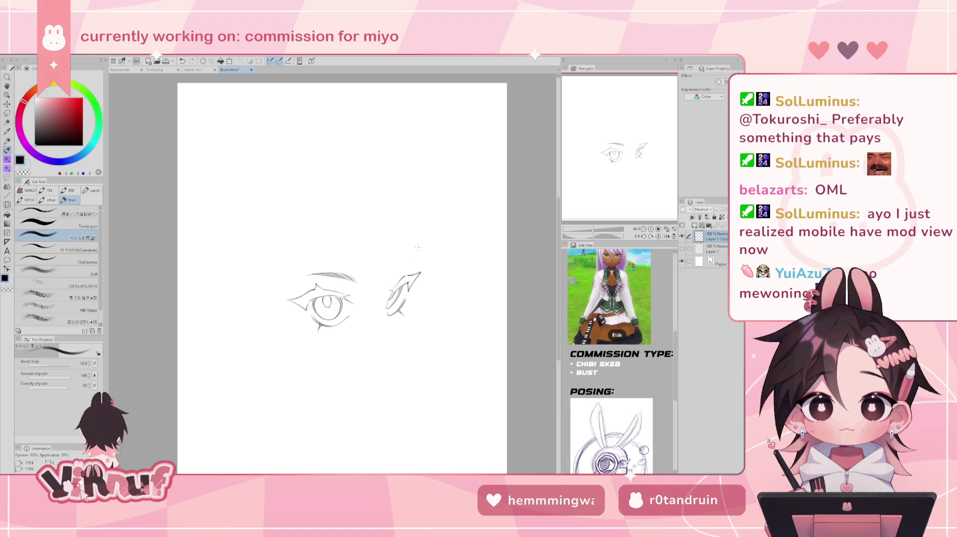
key("h")
key("h")
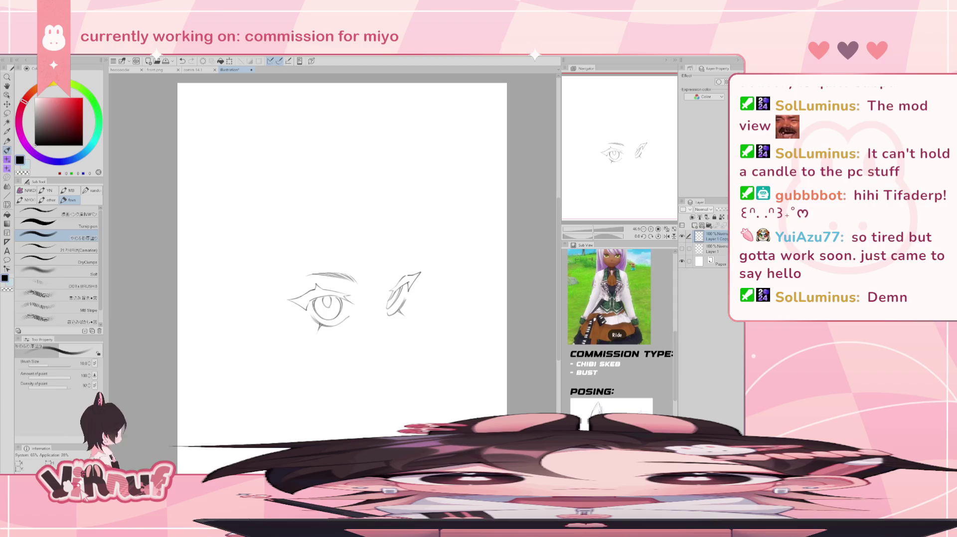
Step: Briefly reveal and re-hide the head circle, then lasso-select the eyebrow above the eye
left_click(683, 250)
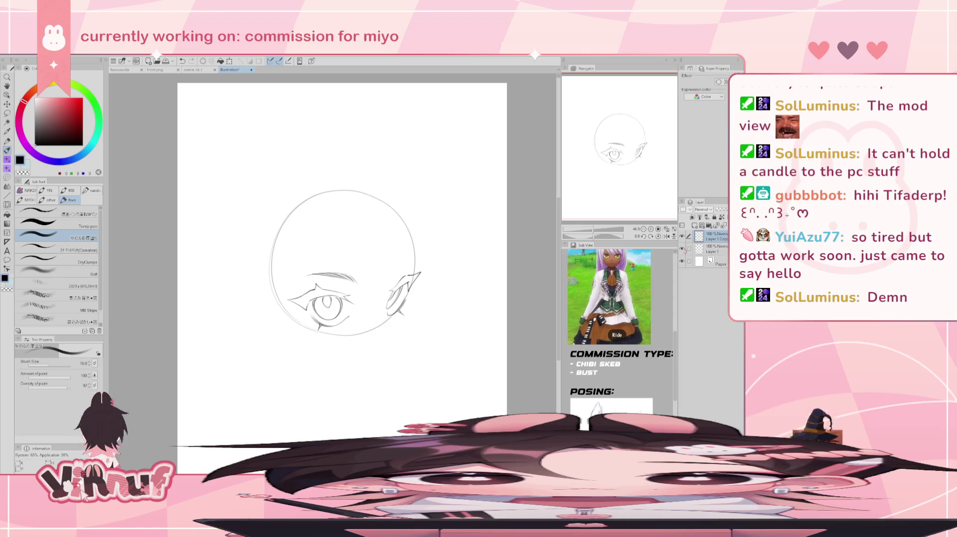
left_click(683, 249)
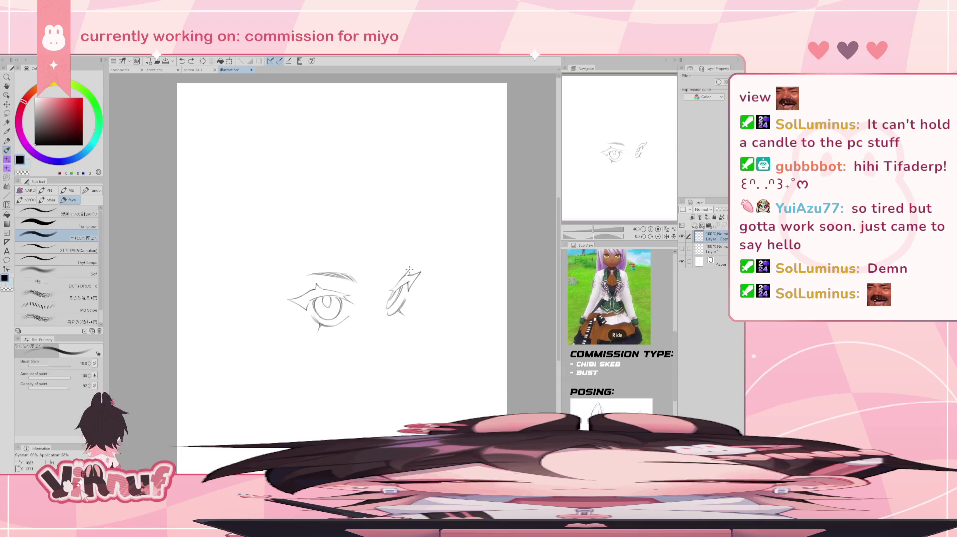
key("e")
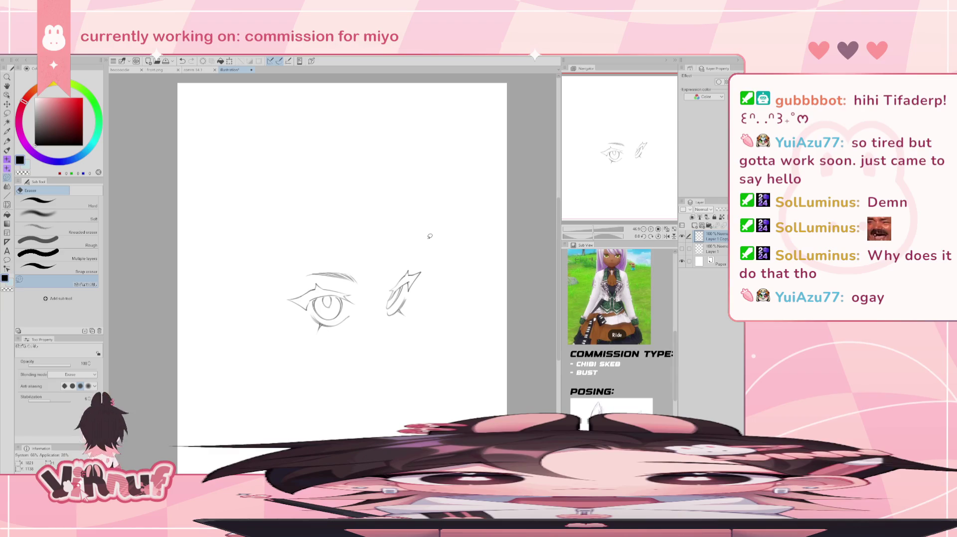
key("m")
mouse_move(294, 271)
left_mouse_down()
mouse_move(359, 258)
mouse_move(357, 281)
left_mouse_up()
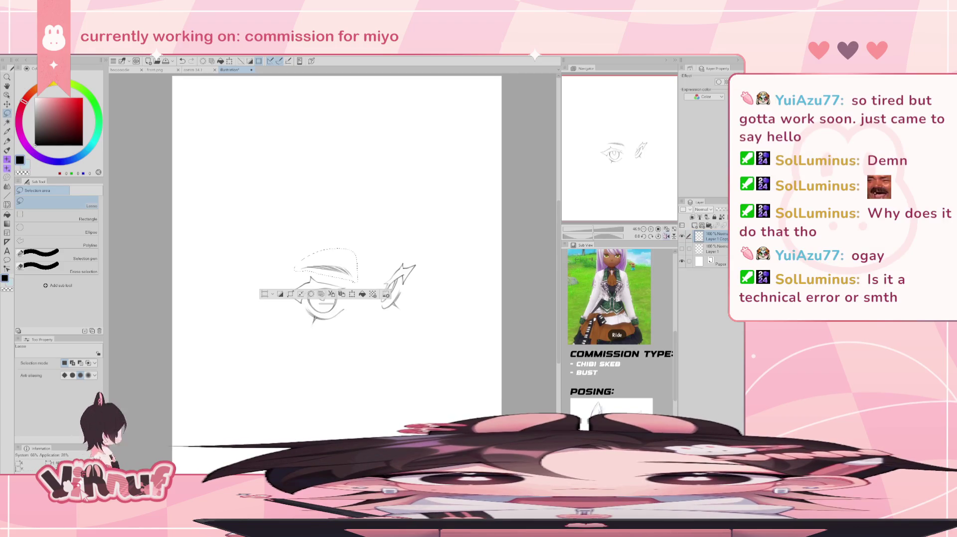
Step: Paste a copy of the eyebrow on a new layer and rotate it onto the ear
key("ctrl+c")
key("ctrl+v")
key("ctrl+t")
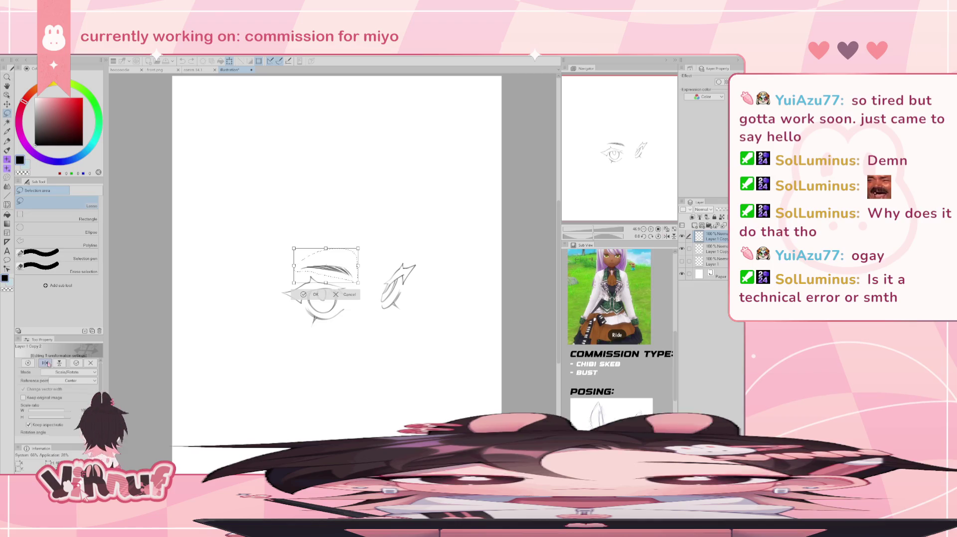
mouse_move(326, 265)
left_mouse_down()
mouse_move(398, 256)
mouse_move(431, 222)
mouse_move(397, 251)
mouse_move(412, 247)
left_mouse_up()
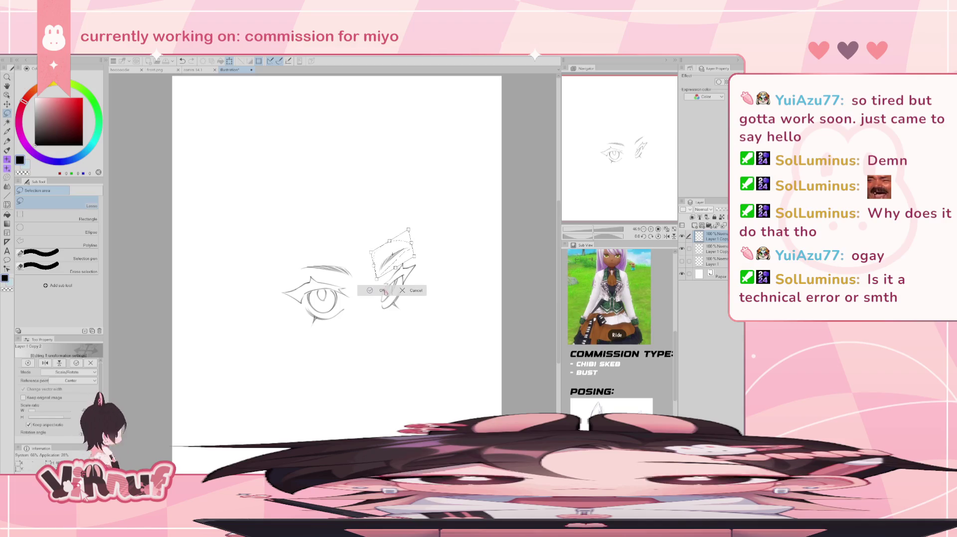
key("Return")
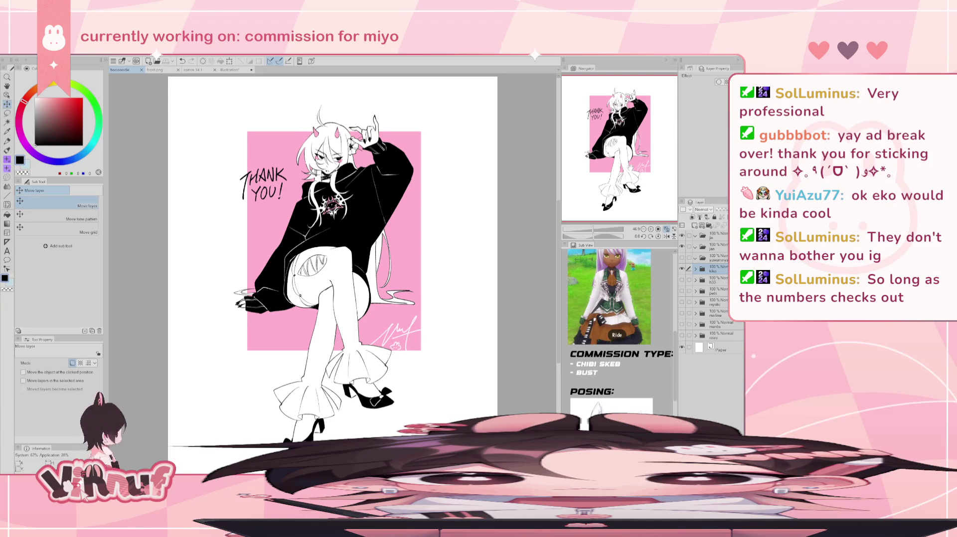
Step: Toggle layer folder visibility to browse the mantis, bunny-girl and mystic illustrations
left_click(682, 269)
left_click(682, 335)
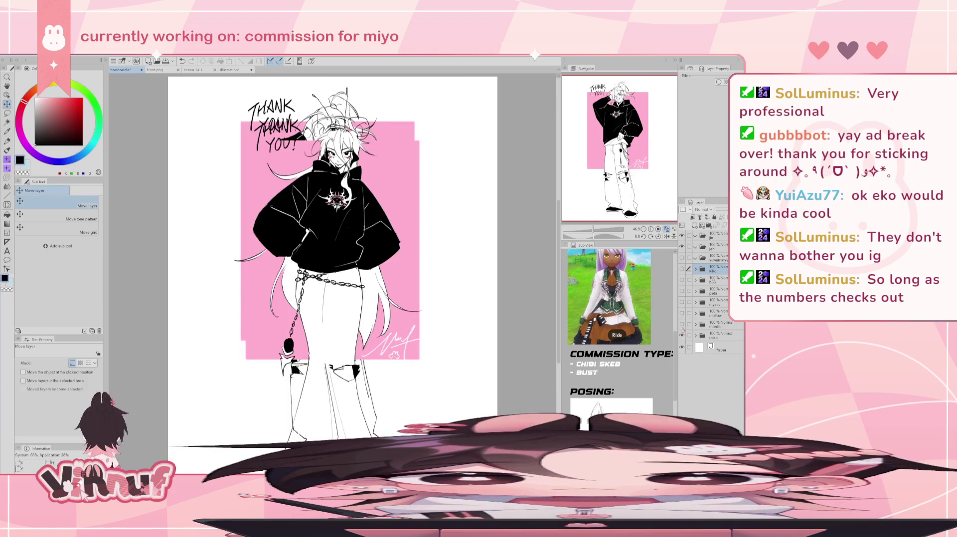
left_click(681, 335)
left_click(681, 325)
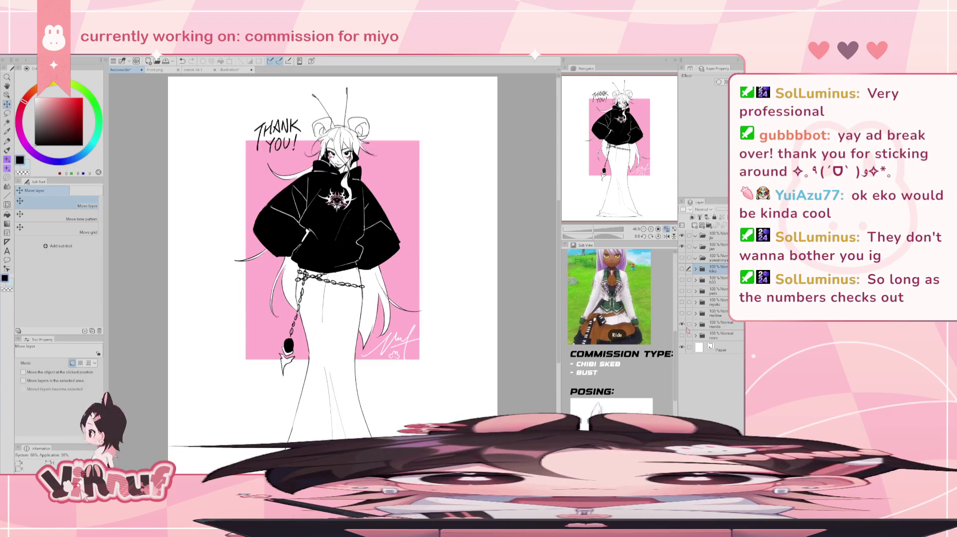
left_click(681, 313)
left_click(681, 324)
left_click(682, 314)
left_click(681, 302)
Step: Browse the winged boy, black hoodie and sitting character pieces, then return to the eye sketch document
left_click(682, 302)
left_click(682, 291)
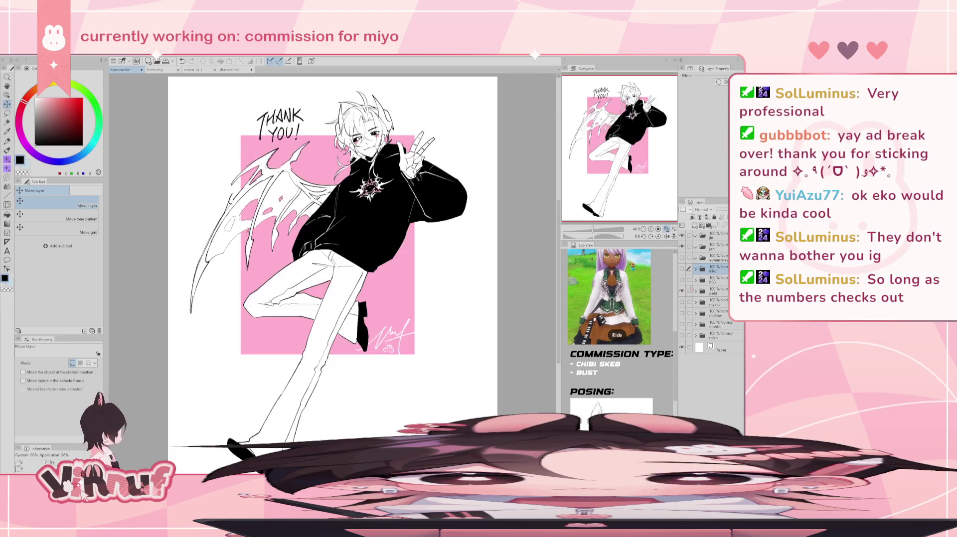
left_click(681, 290)
left_click(682, 280)
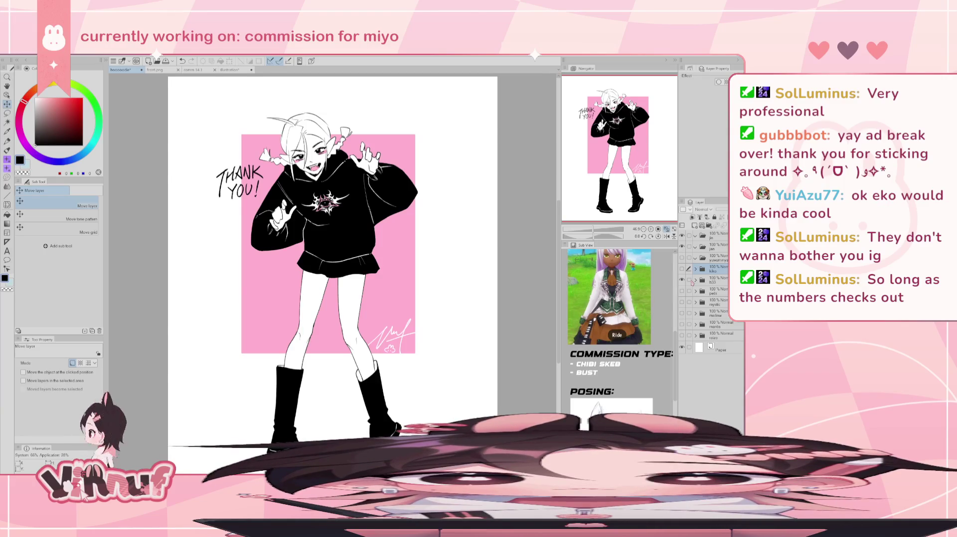
left_click(682, 280)
left_click(682, 270)
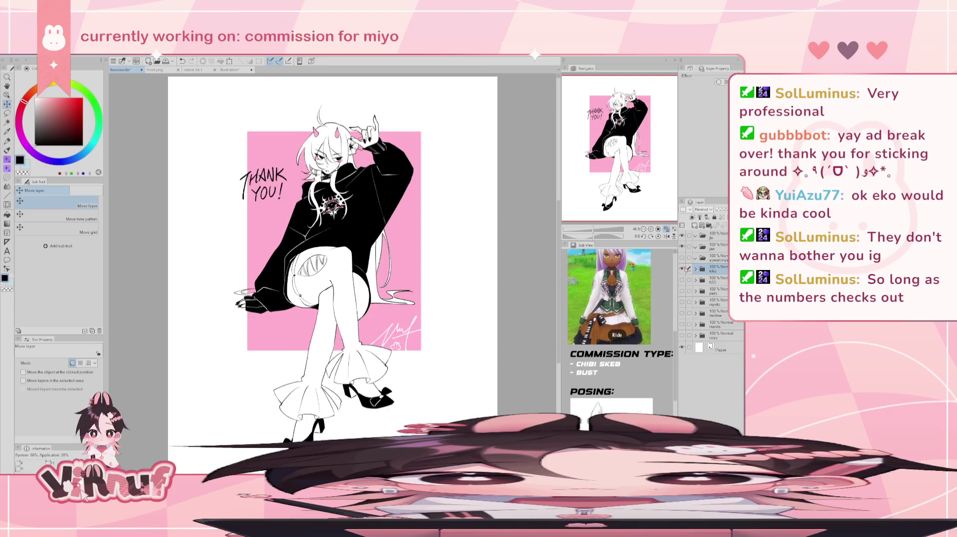
left_click(682, 269)
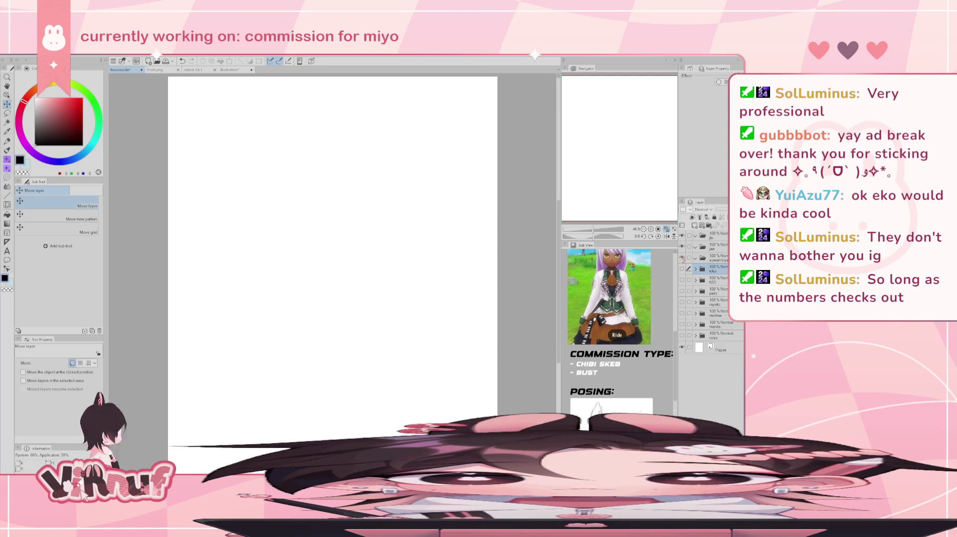
left_click(682, 269)
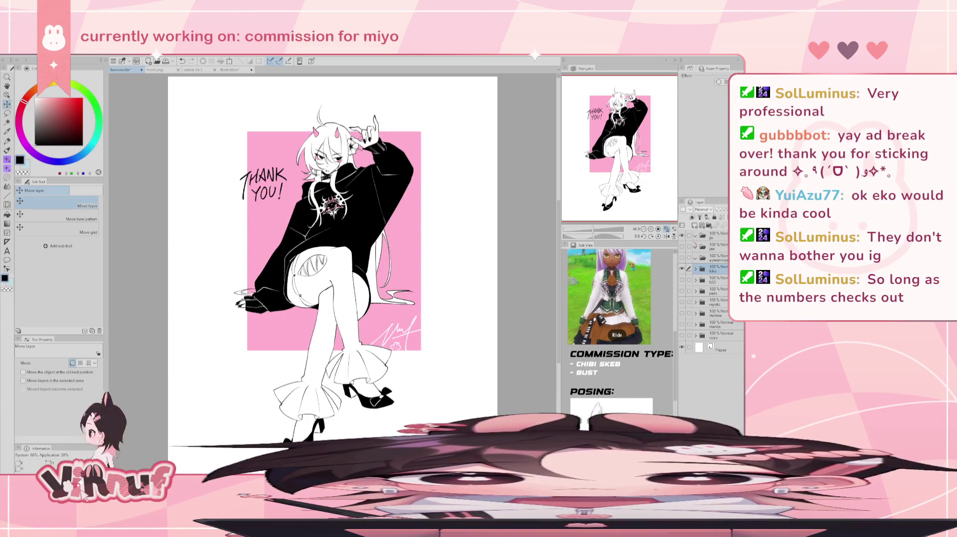
left_click(230, 70)
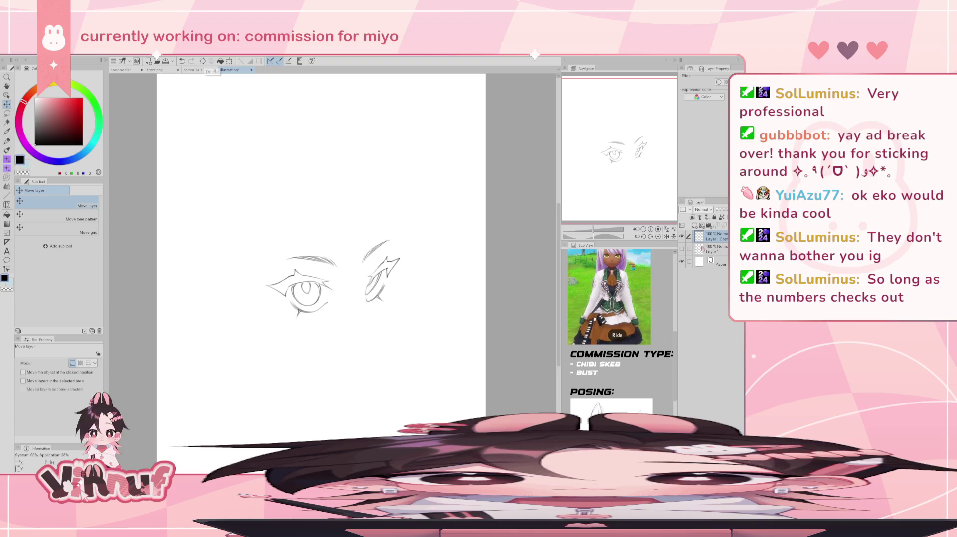
Step: Show the head circle layer and check the proportions in a mirrored view
left_click(682, 249)
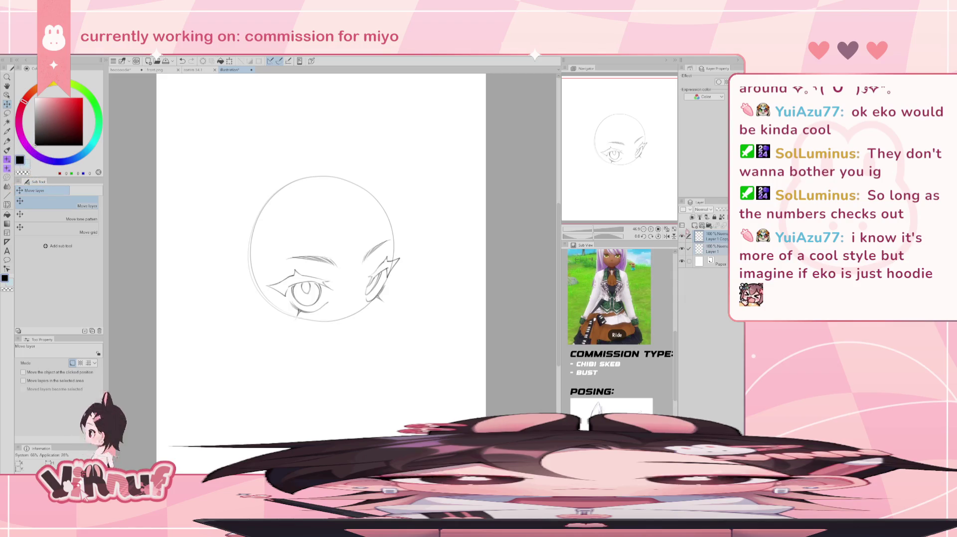
left_click_drag(637, 182, 642, 195)
left_click_drag(629, 410, 630, 327)
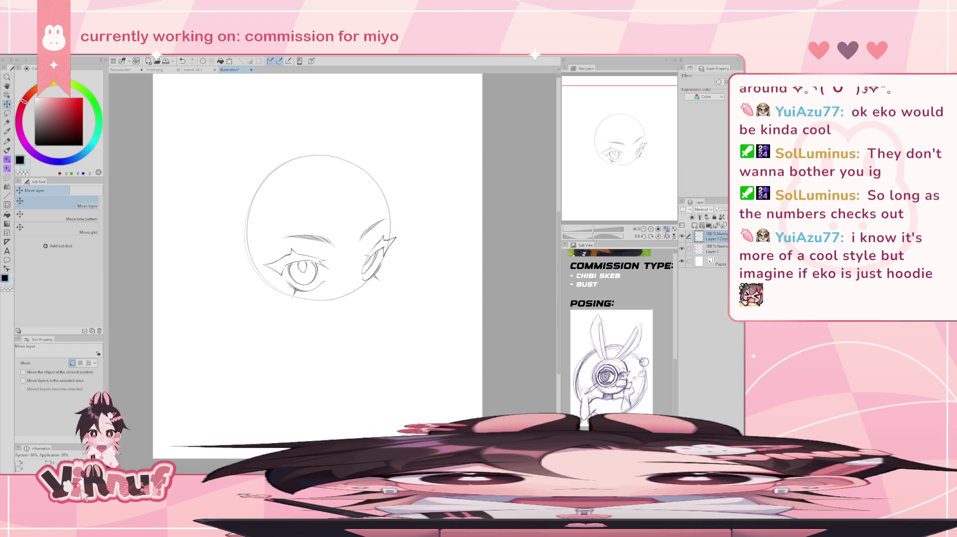
left_click(666, 236)
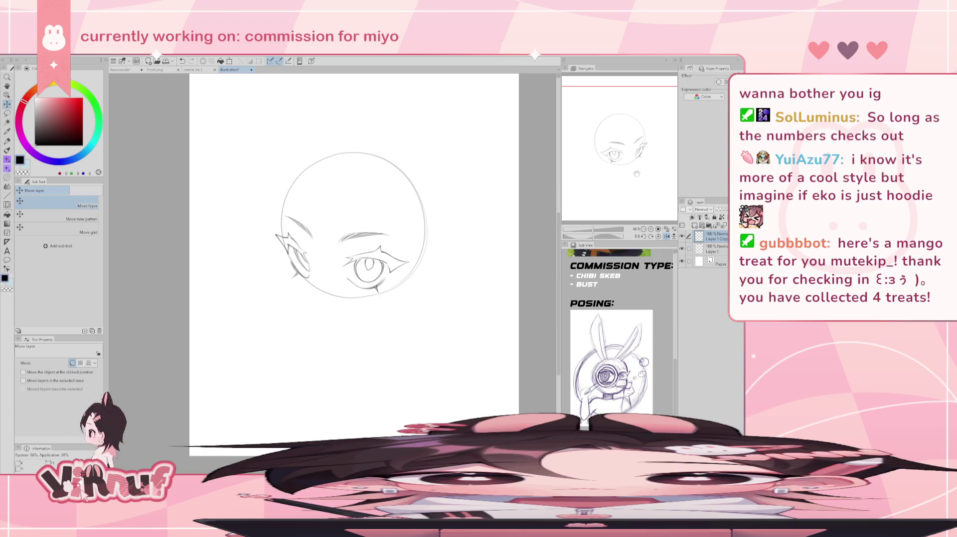
left_click(667, 236)
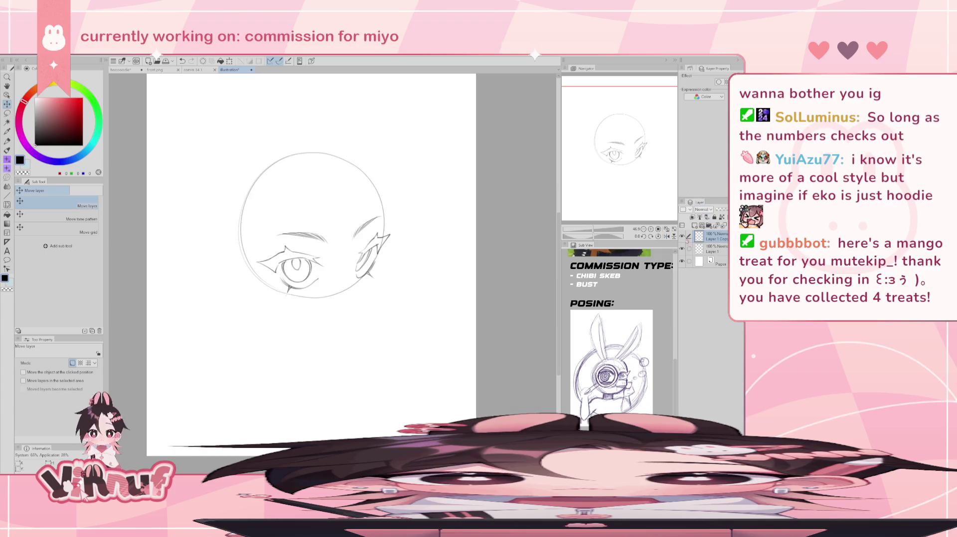
Step: Extend the eye's outer corner line with the brush, then make Layer 1 the working layer
key("b")
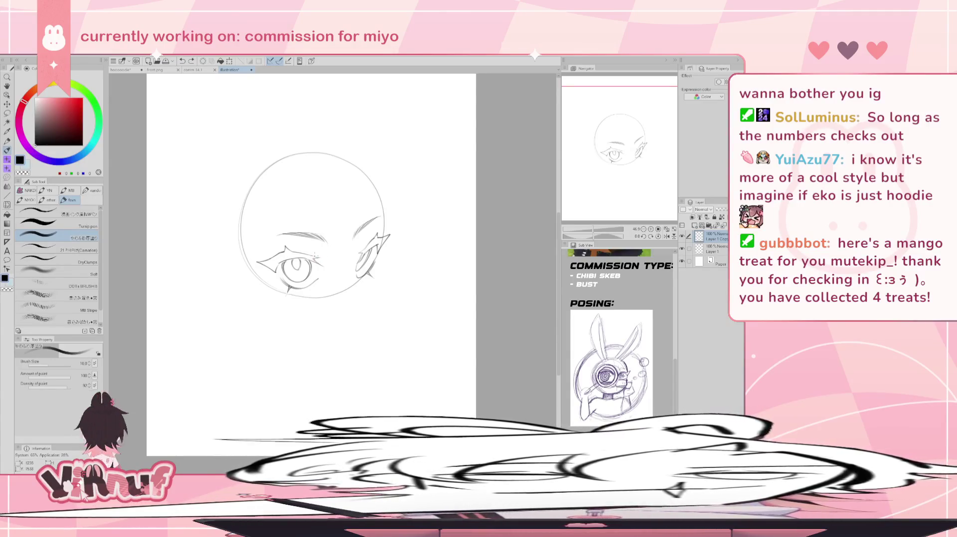
left_click_drag(315, 257, 325, 258)
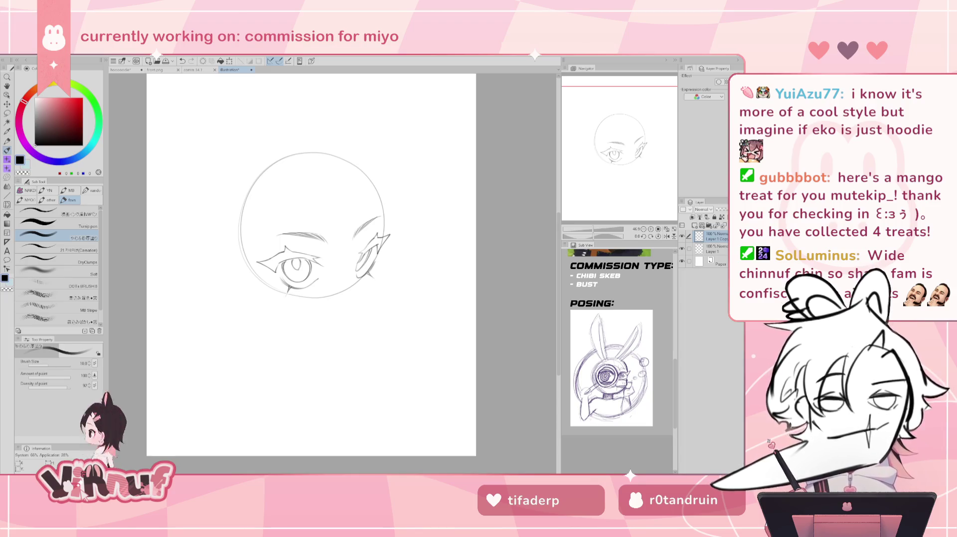
left_click(682, 236)
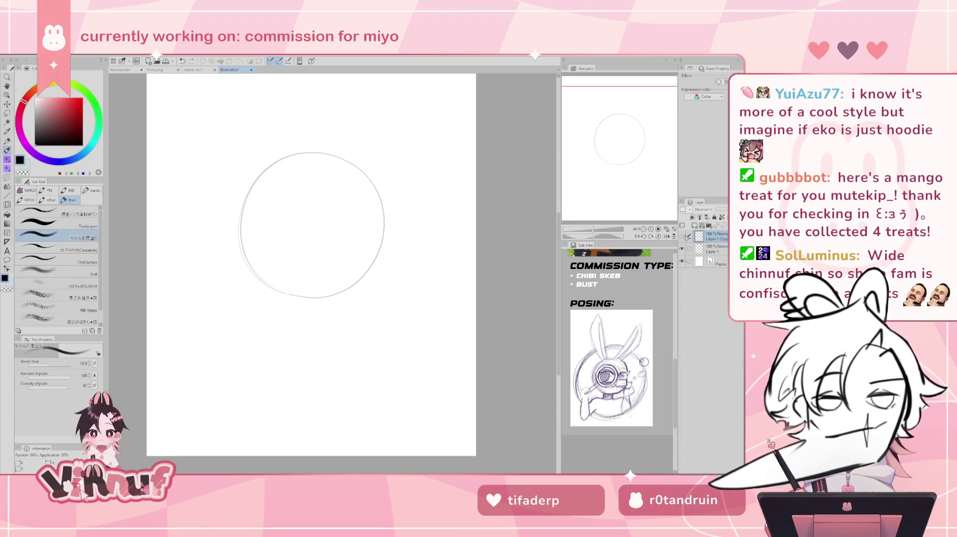
left_click(682, 236)
left_click(713, 248)
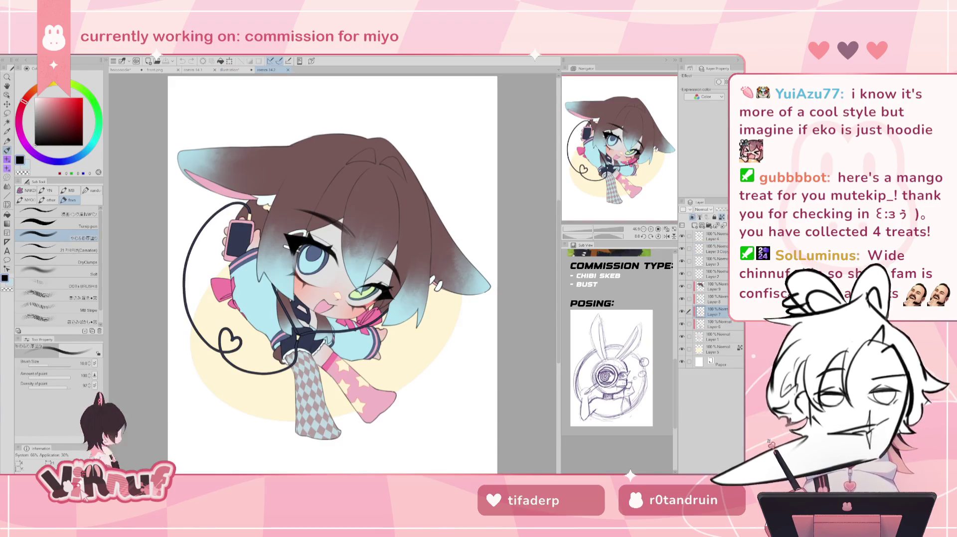
Step: Compare the head sketch against the finished chibi commissions, including the purple-haired one, then mirror the view
left_click(236, 70)
left_click(192, 70)
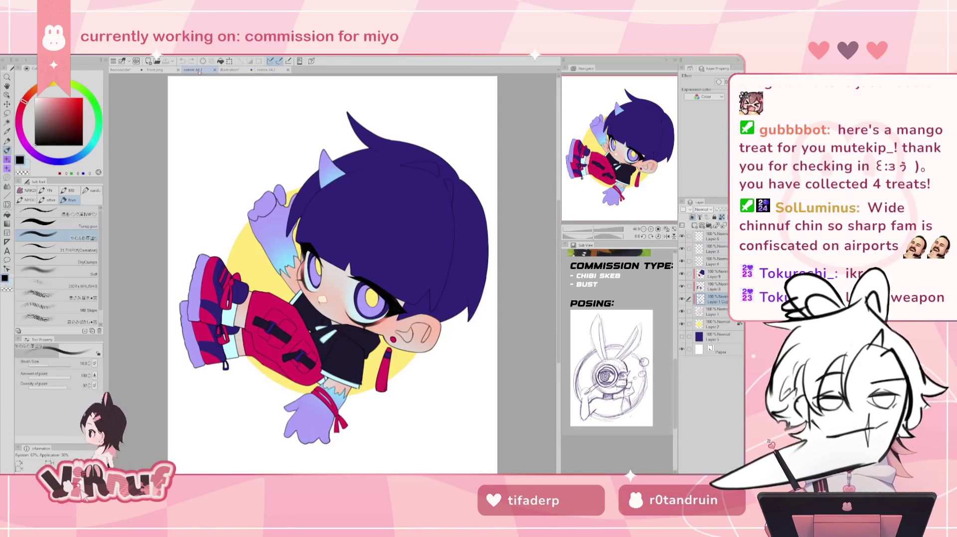
left_click(240, 70)
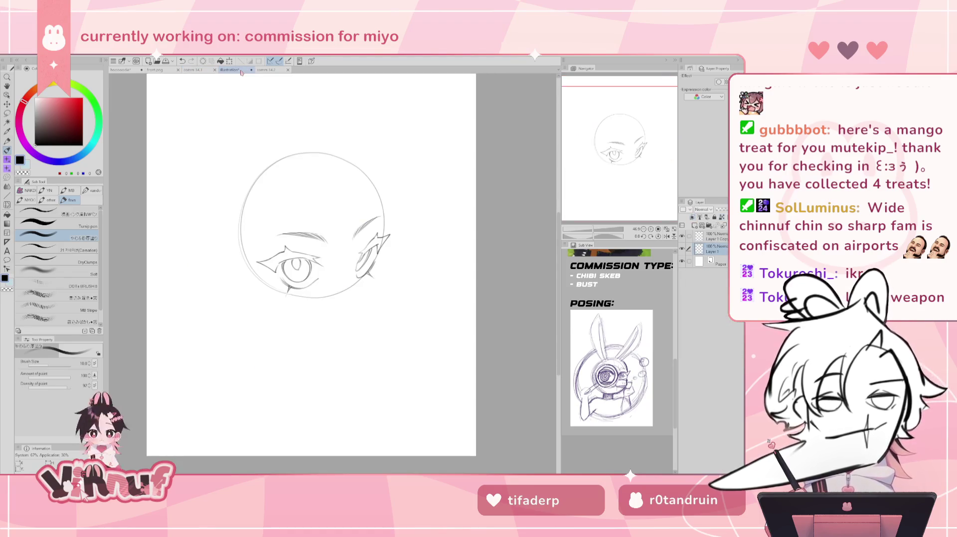
left_click(269, 69)
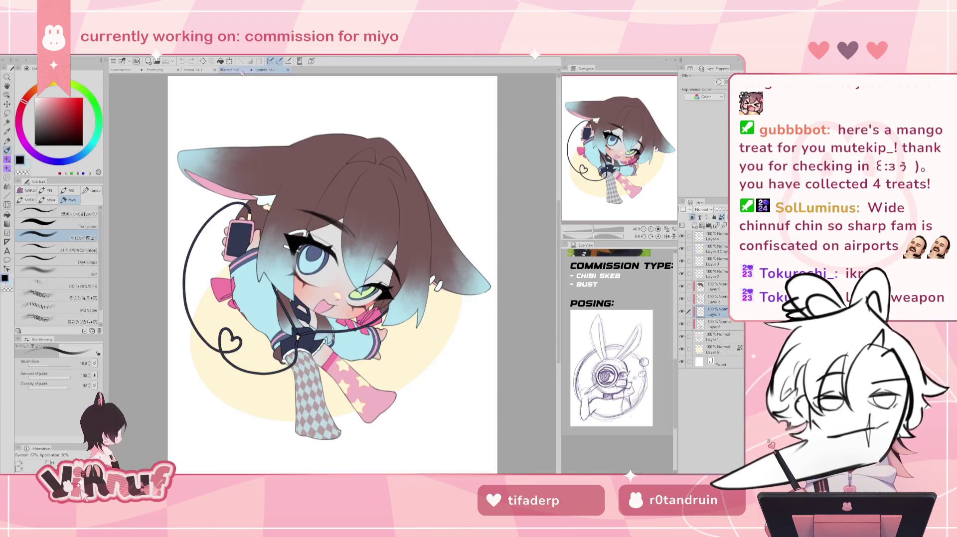
left_click(243, 73)
left_click(193, 70)
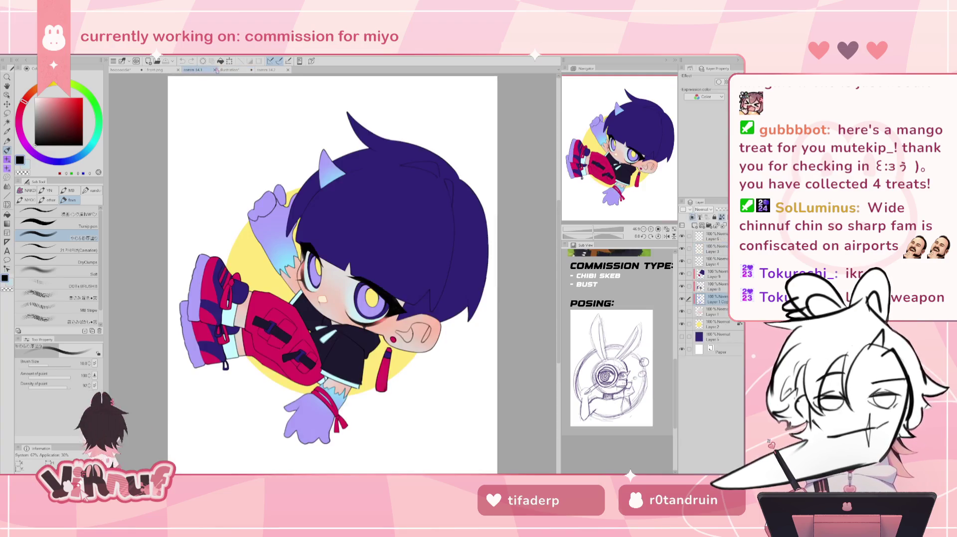
left_click(237, 71)
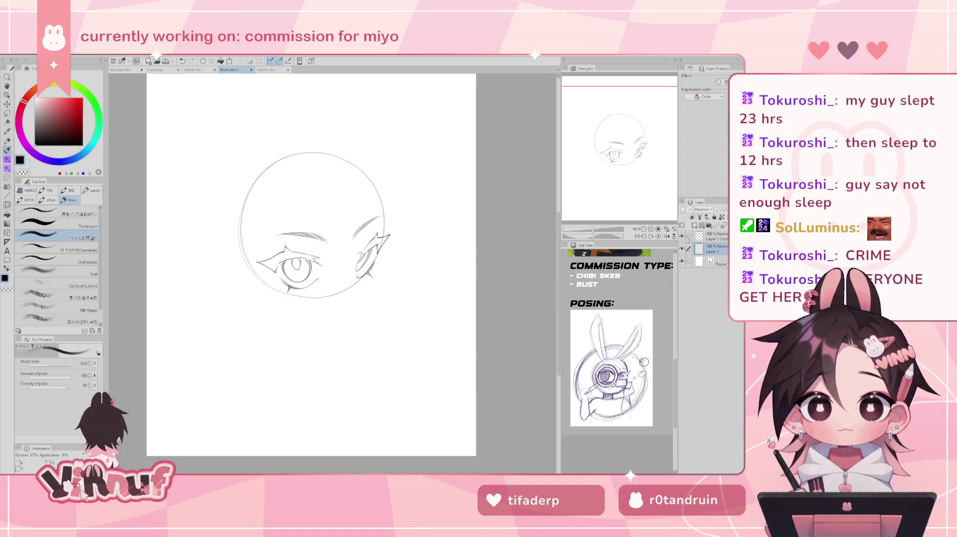
left_click(667, 236)
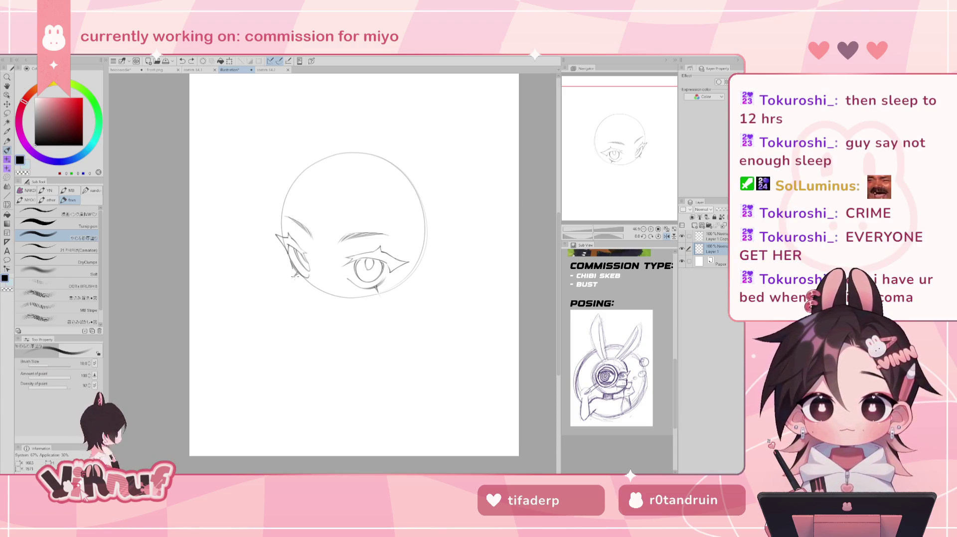
Step: Draw the ear and the jawline below it, undoing and redrawing several attempts
left_click_drag(291, 264, 311, 298)
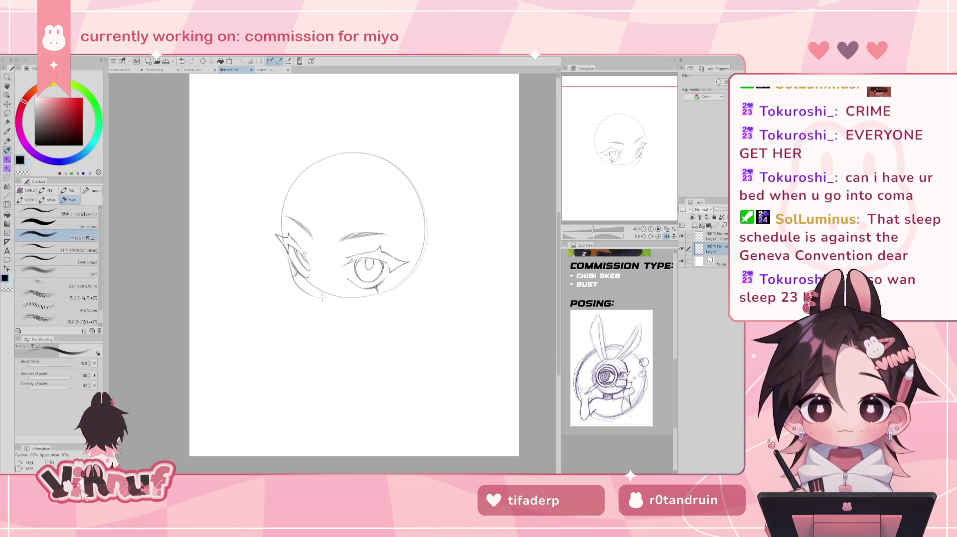
left_click_drag(300, 262, 306, 292)
key("ctrl+z")
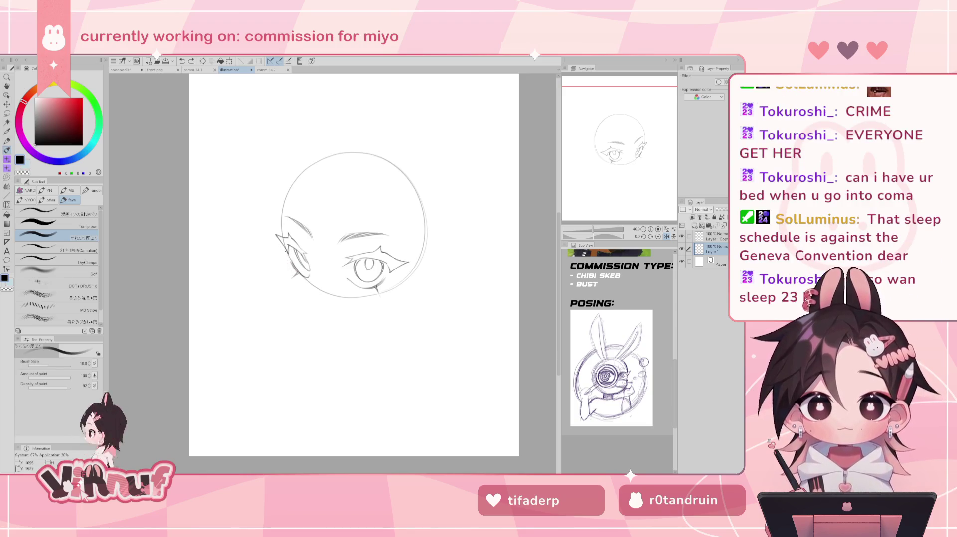
left_click_drag(289, 254, 312, 296)
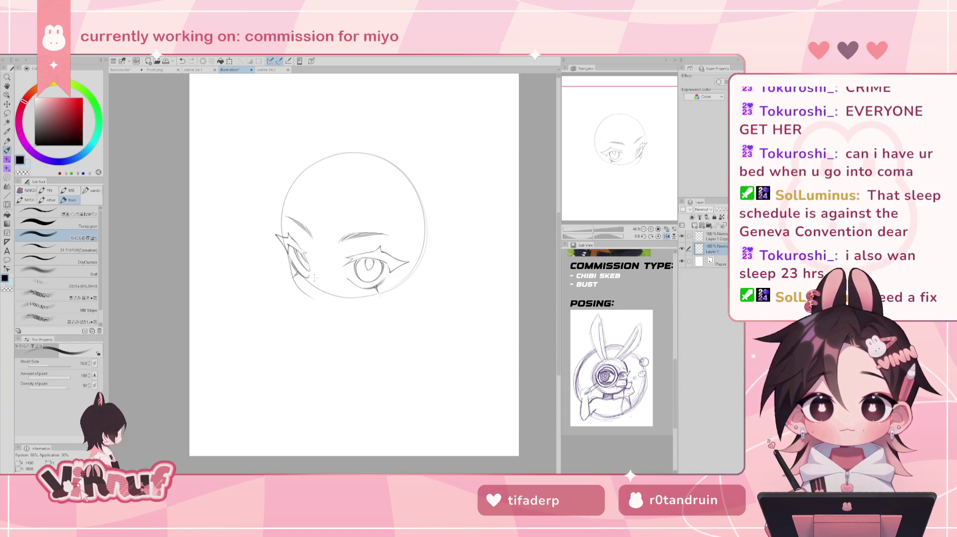
key("ctrl+z")
key("ctrl+z")
left_click_drag(288, 254, 311, 292)
key("ctrl+z")
key("ctrl+z")
Step: Sketch a longer jaw curve down toward the chin and flip the view back to normal
key("ctrl+z")
left_click_drag(289, 253, 309, 292)
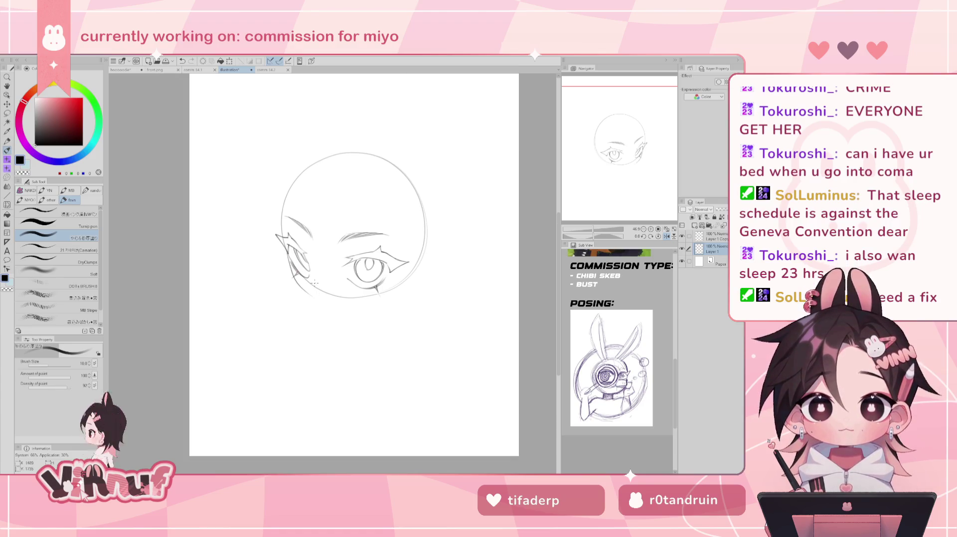
key("ctrl+z")
key("ctrl+z")
mouse_move(288, 257)
left_mouse_down()
mouse_move(301, 294)
mouse_move(318, 305)
left_mouse_up()
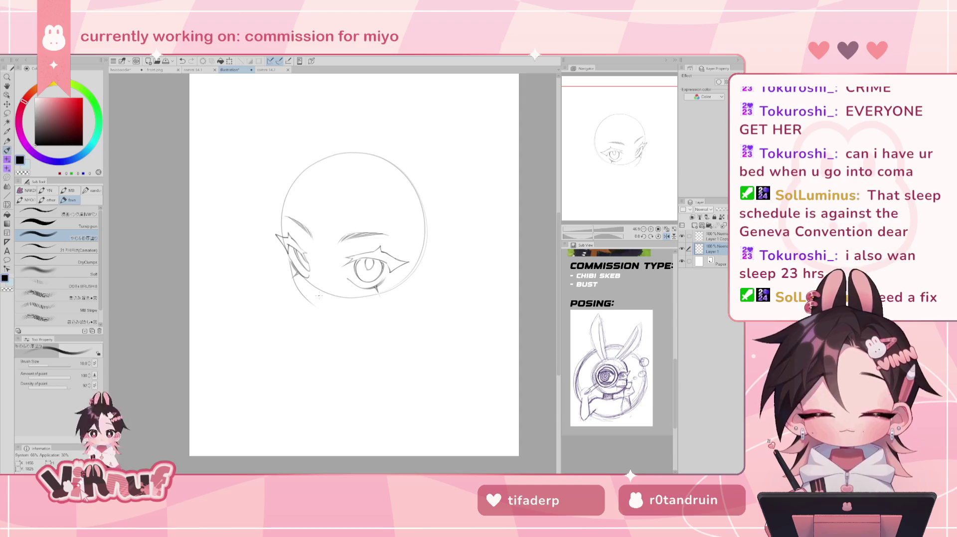
mouse_move(290, 268)
left_mouse_down()
mouse_move(315, 306)
mouse_move(349, 313)
left_mouse_up()
key("ctrl+z")
key("ctrl+z")
key("ctrl+z")
key("ctrl+z")
key("ctrl+z")
key("ctrl+z")
key("ctrl+z")
key("h")
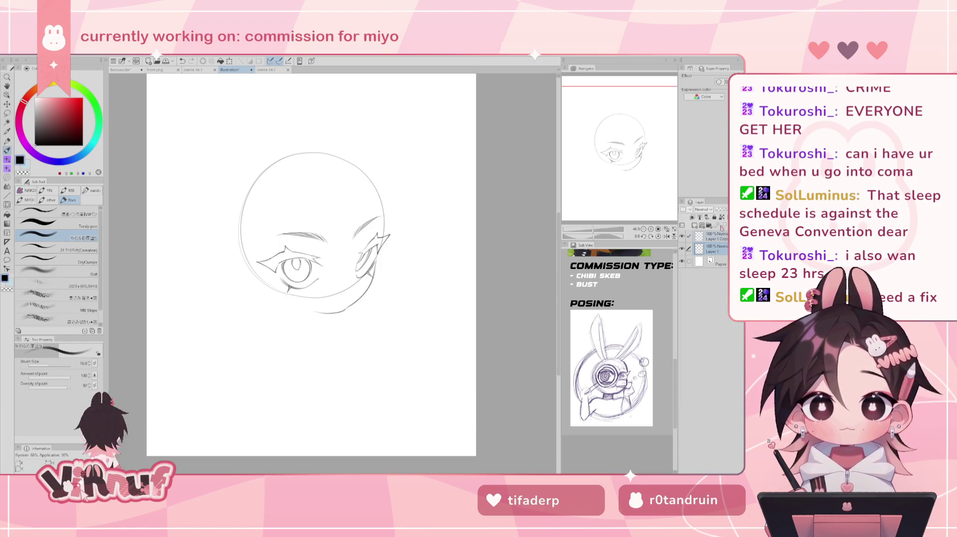
Step: Tilt the whole head sketch counter-clockwise with a free transform
key("ctrl+t")
mouse_move(404, 259)
left_mouse_down()
mouse_move(401, 211)
mouse_move(387, 268)
mouse_move(375, 273)
left_mouse_up()
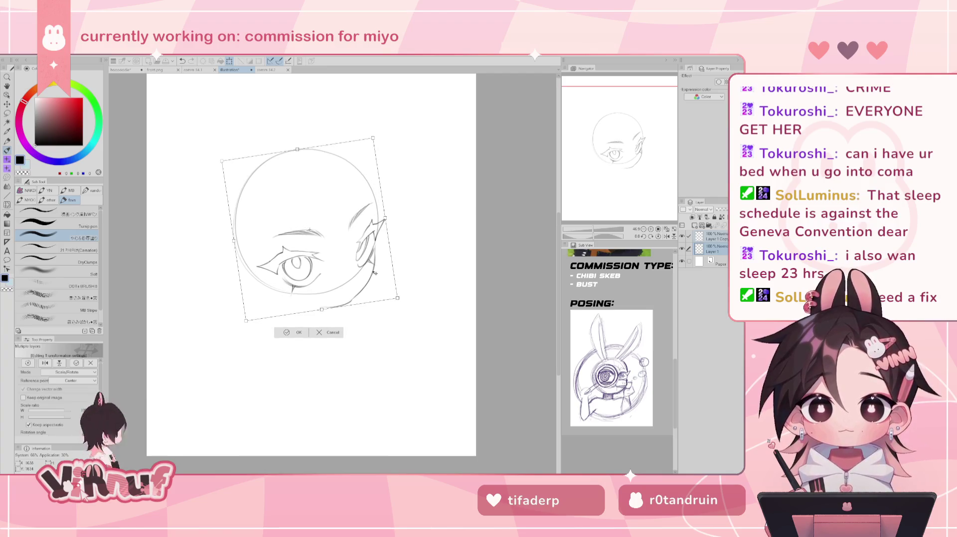
key("Return")
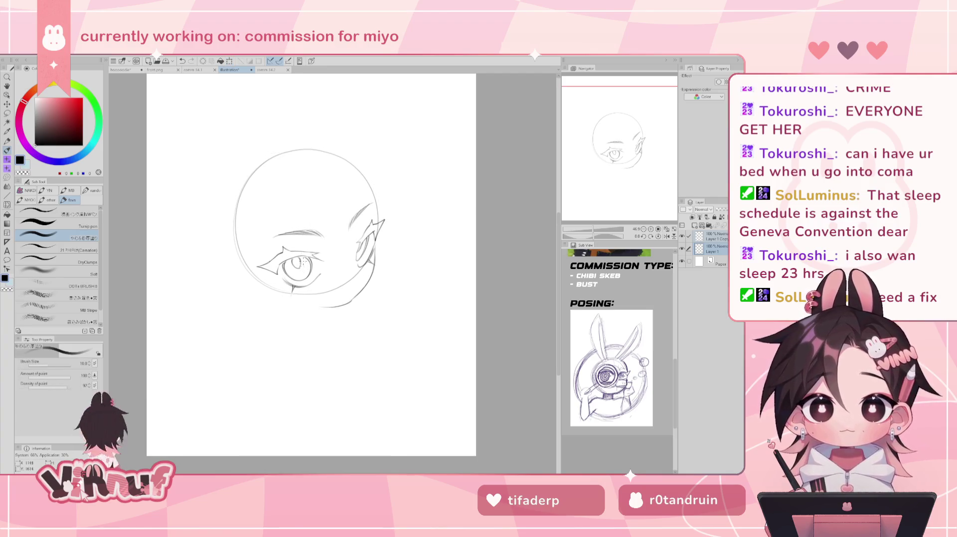
Step: Lasso the eye's pupil and transform it
key("m")
mouse_move(294, 257)
left_mouse_down()
mouse_move(305, 274)
mouse_move(305, 265)
left_mouse_up()
key("ctrl+t")
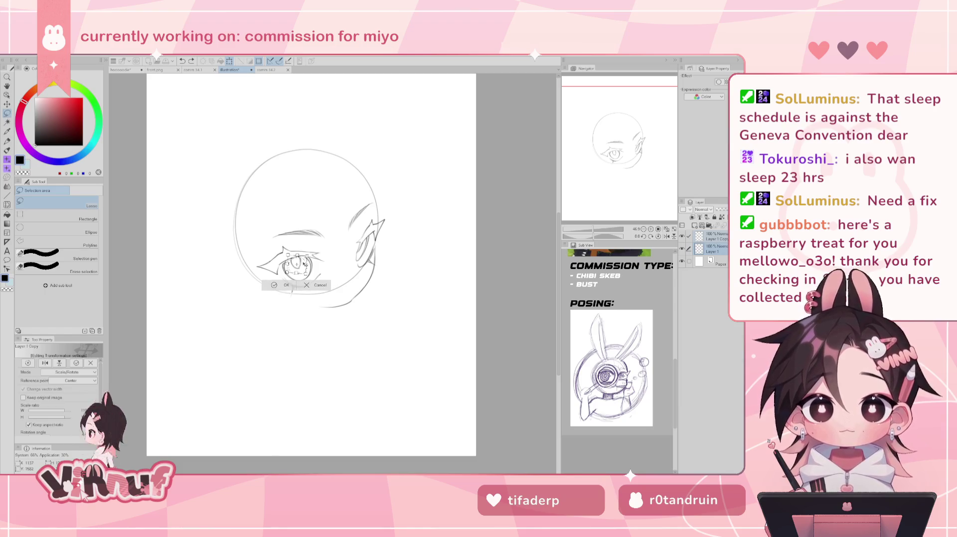
left_click(287, 288)
Step: Erase the stray mark above the eye and select the Layer 1 Copy layer
key("e")
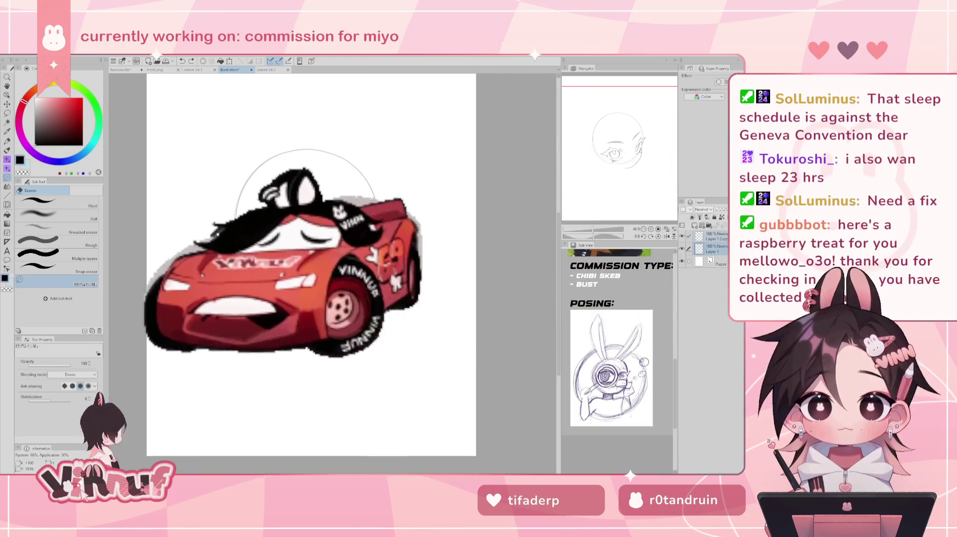
left_click_drag(301, 249, 311, 239)
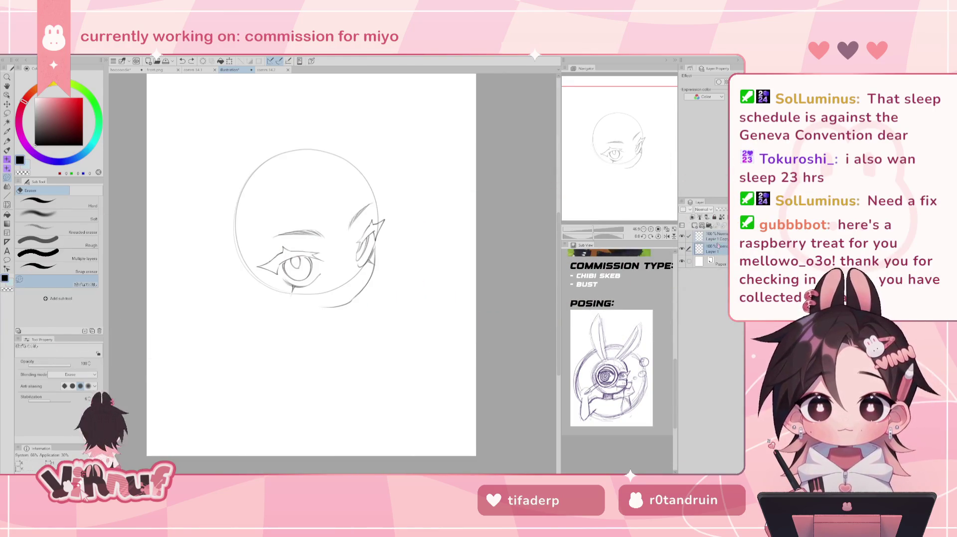
left_click(716, 238)
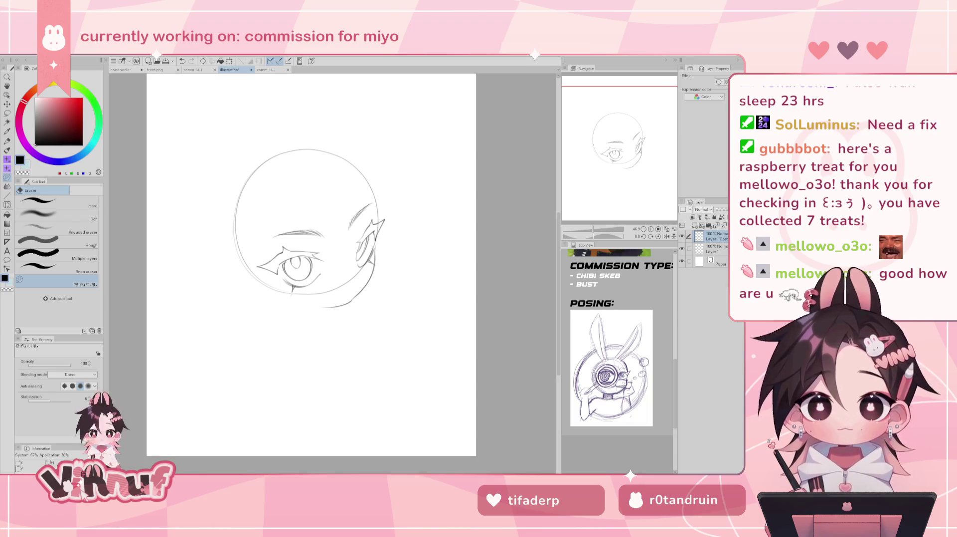
Step: Compare the eye and ear strokes, move them about 12 px down, and hide Layer 1
left_click_drag(602, 160, 646, 162)
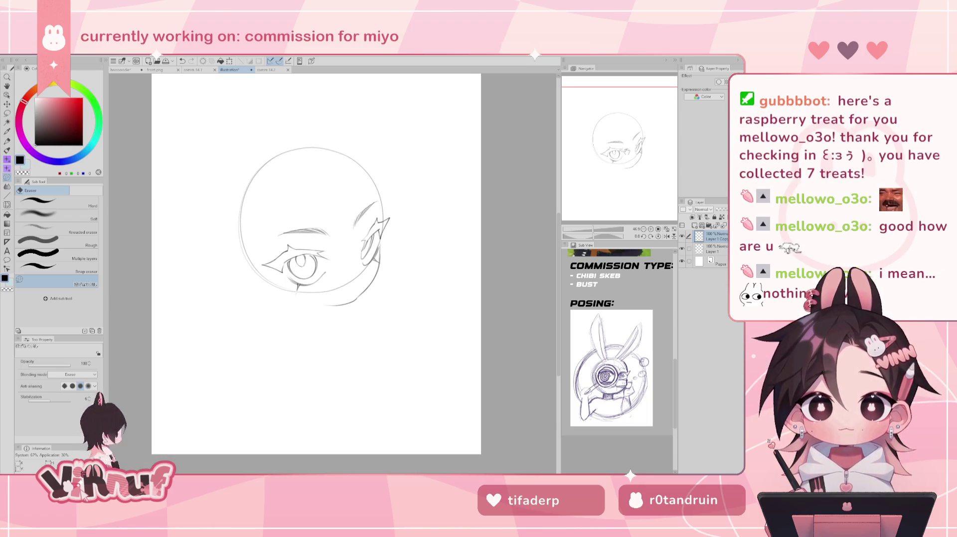
left_click(682, 236)
left_click(682, 236)
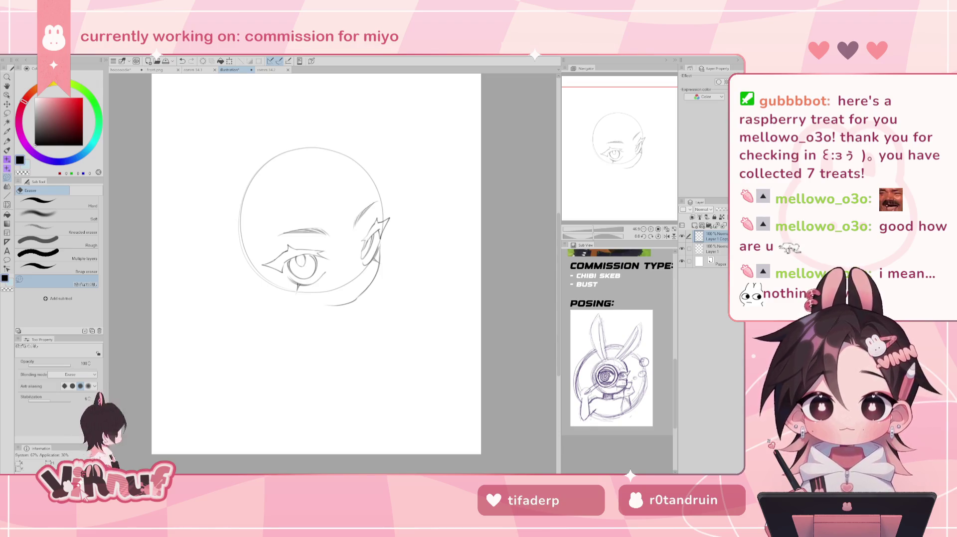
left_click_drag(319, 250, 323, 244)
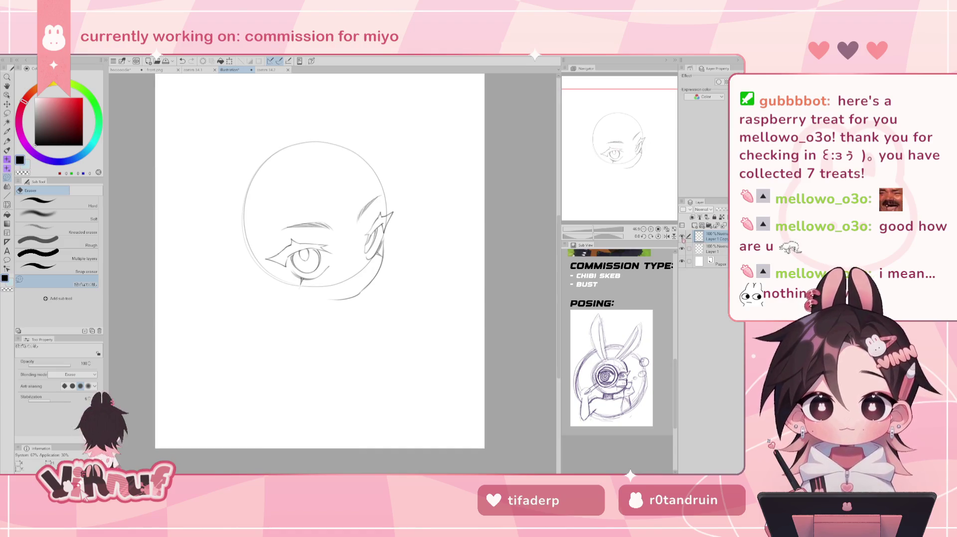
key("k")
left_click_drag(375, 259, 372, 260)
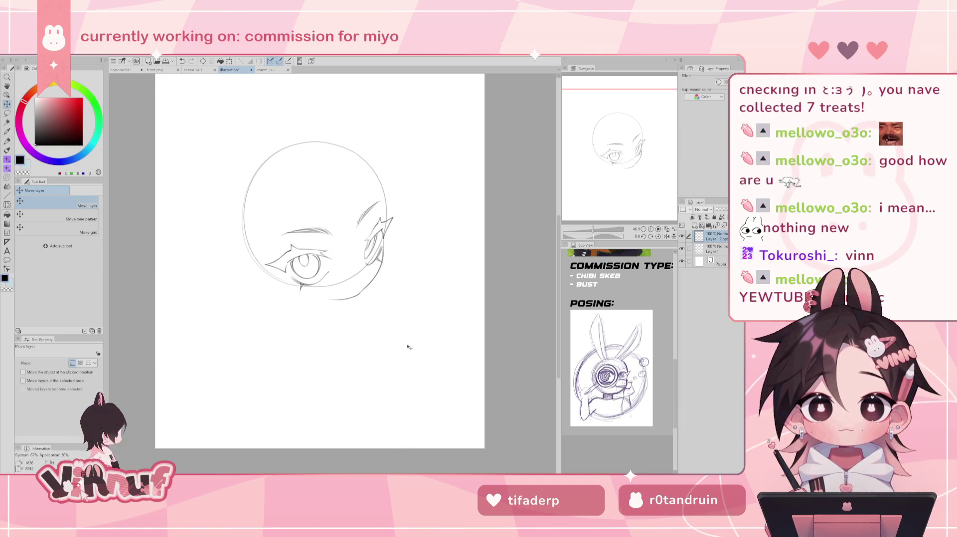
key("p")
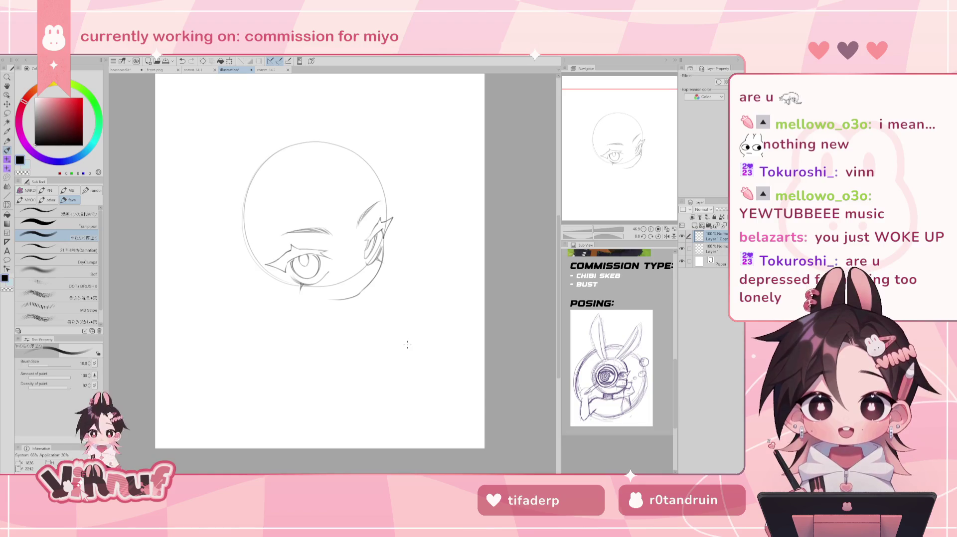
left_click(682, 248)
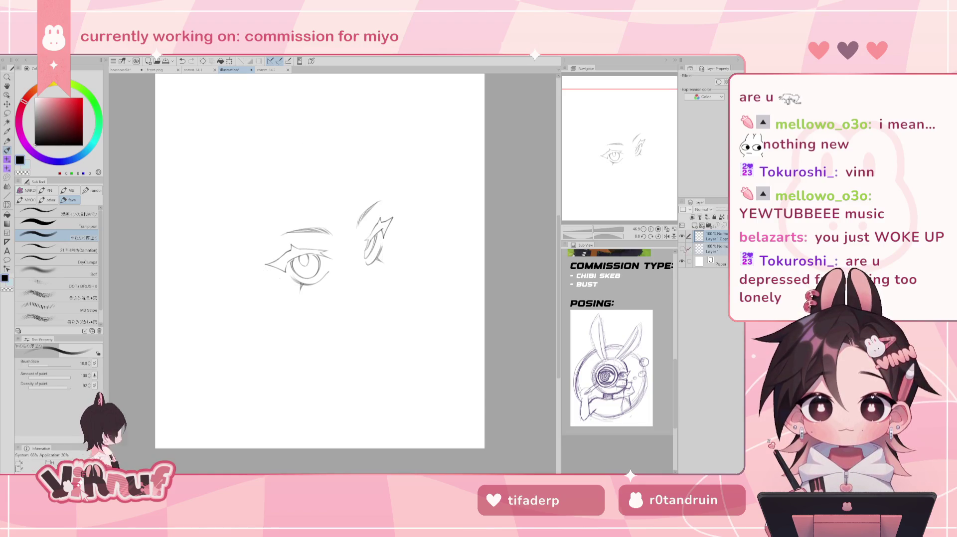
Step: Show Layer 1's head circle, tilt the canvas about 20° to redraw the jaw, then straighten it
left_click(683, 248)
left_click(713, 249)
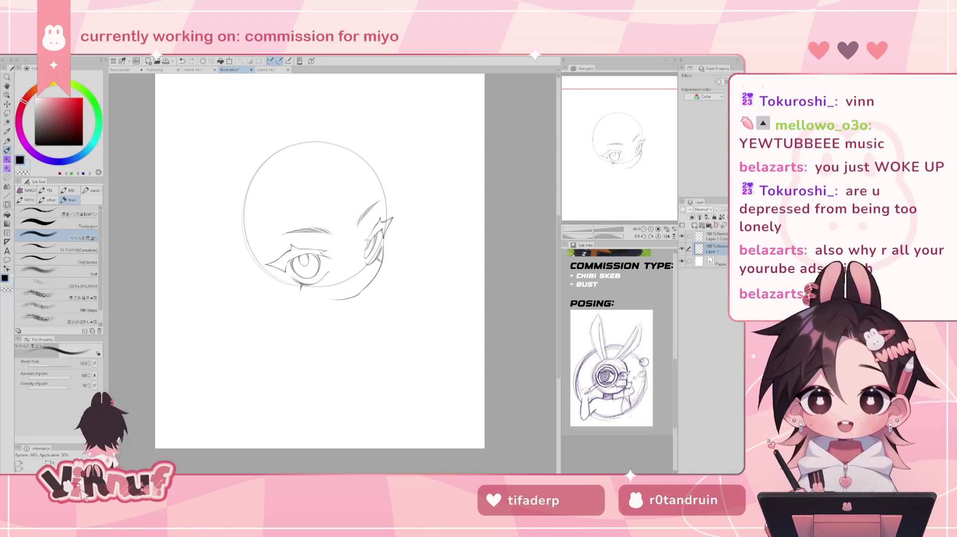
left_click_drag(593, 237, 602, 230)
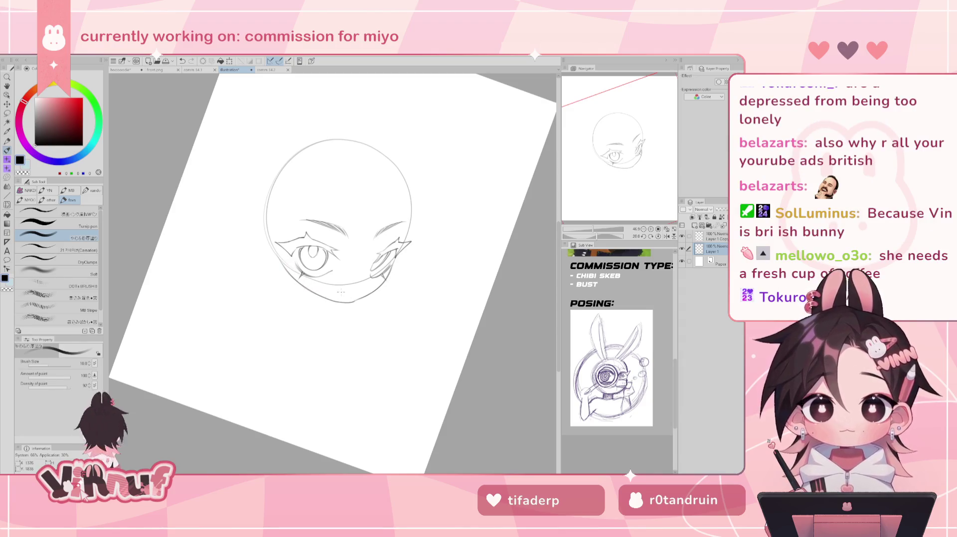
left_click(659, 237)
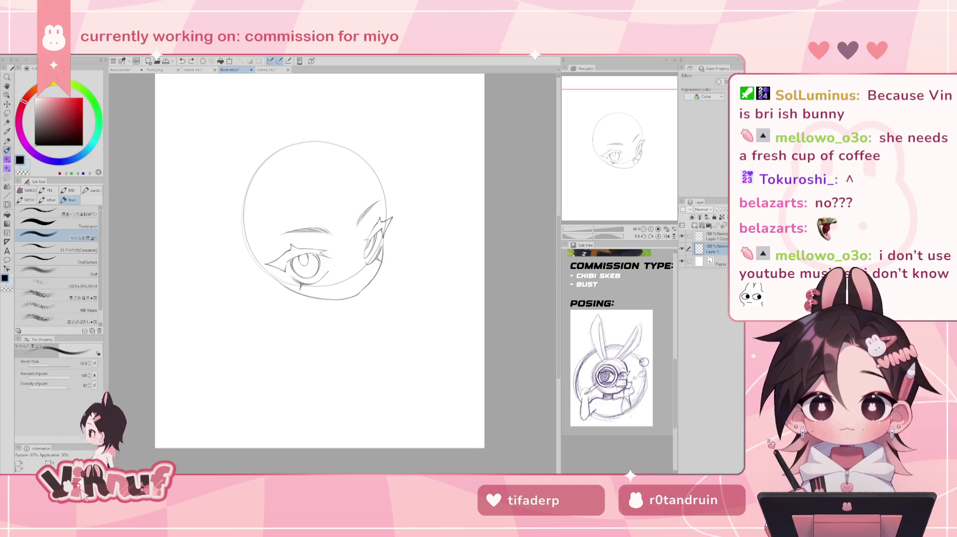
Step: Push the jaw line rounder with Liquify, erase stray strokes at the eye's lower-left edge, and mirror the view
left_click_drag(633, 169, 638, 163)
key("j")
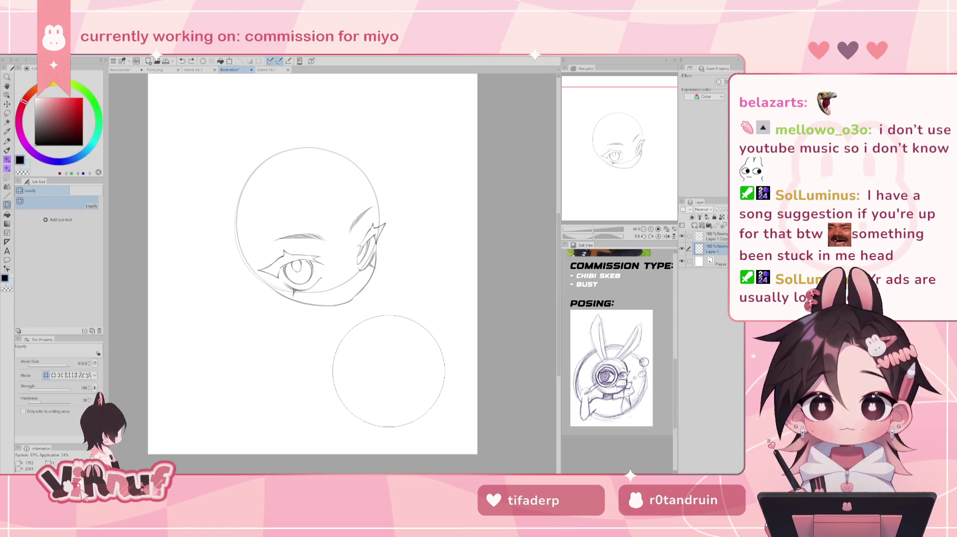
key("e")
mouse_move(260, 273)
left_mouse_down()
mouse_move(292, 292)
mouse_move(269, 279)
mouse_move(344, 282)
mouse_move(366, 241)
left_mouse_up()
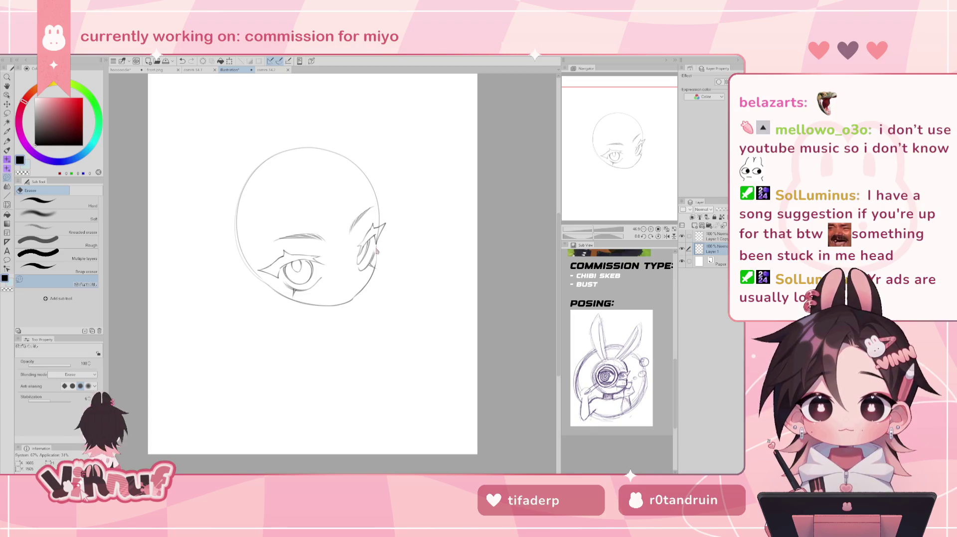
key("h")
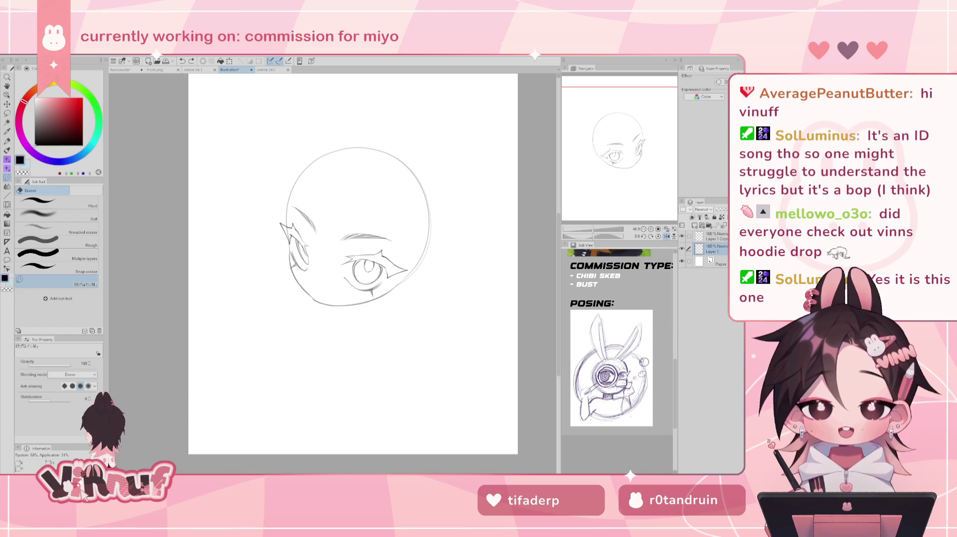
Step: Unmirror the view, switch to the finished thank-you illustration document, and hide its kiko folder
scroll(353, 265, "up", 1)
key("h")
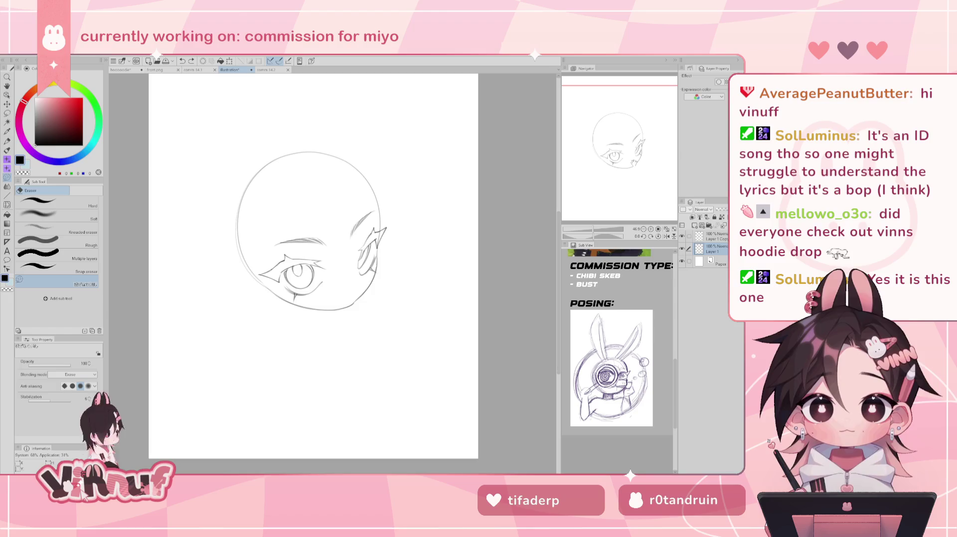
left_click(125, 71)
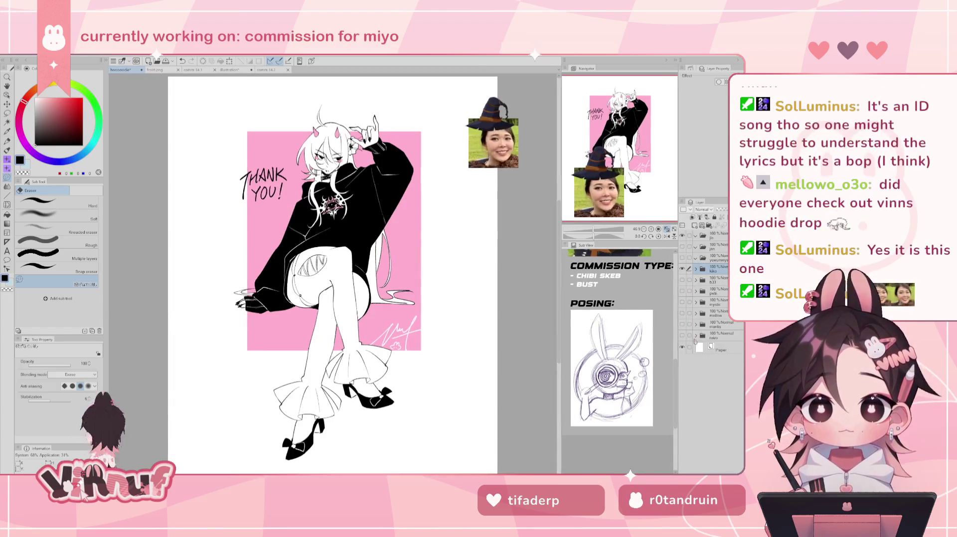
left_click(682, 270)
Step: Preview the mystic, petri and b33 illustration folders in turn, zooming into the b33 hoodie character
left_click(683, 303)
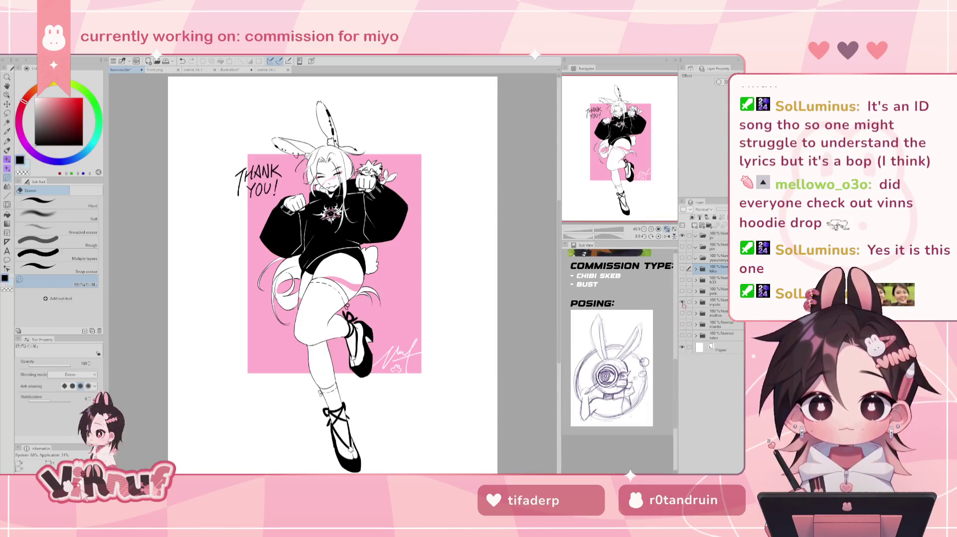
left_click(683, 302)
left_click(682, 314)
left_click(683, 314)
left_click(682, 302)
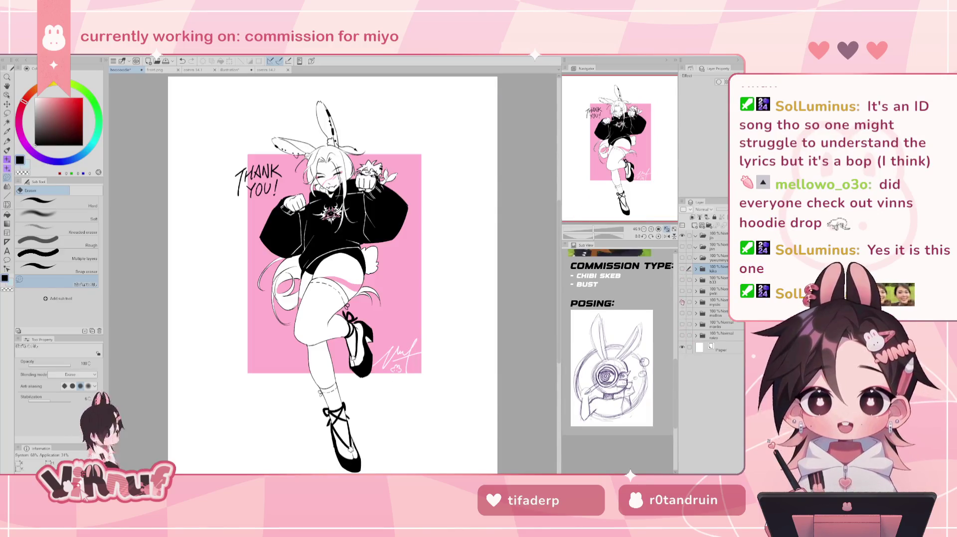
left_click(683, 303)
left_click(683, 292)
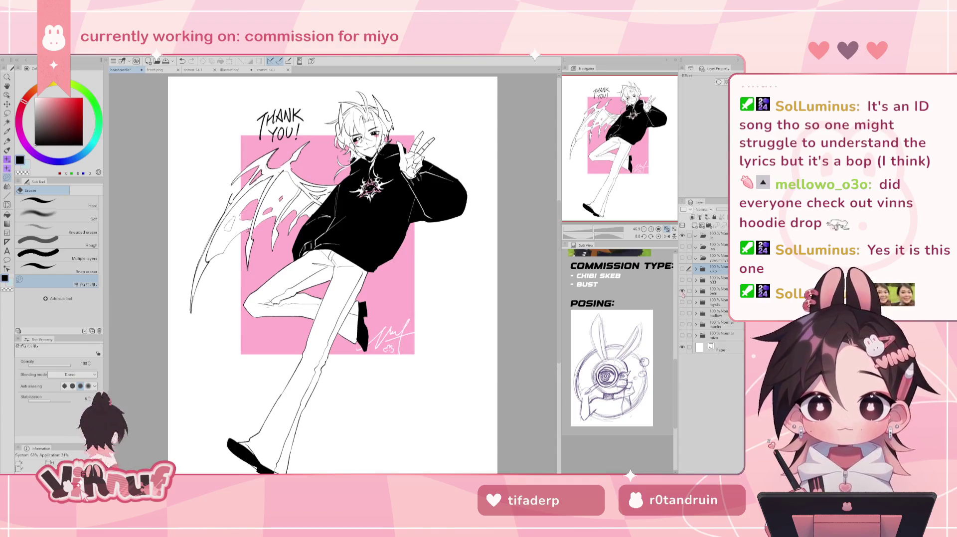
left_click(683, 291)
left_click(683, 280)
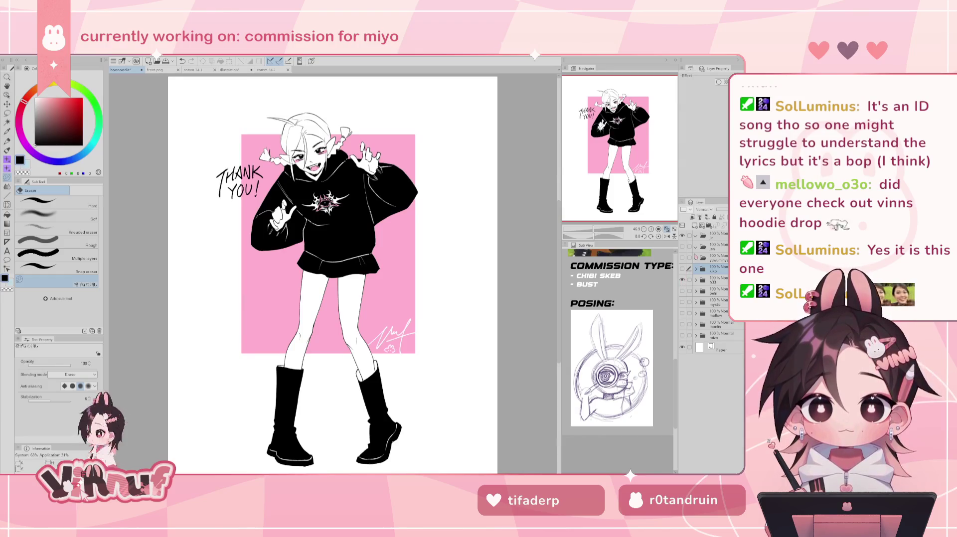
left_click_drag(598, 232, 601, 231)
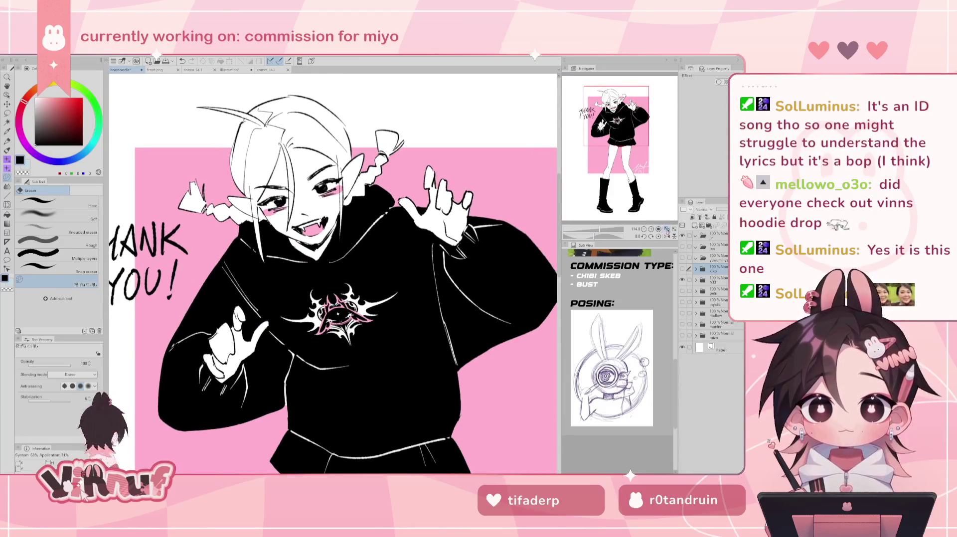
left_click(666, 230)
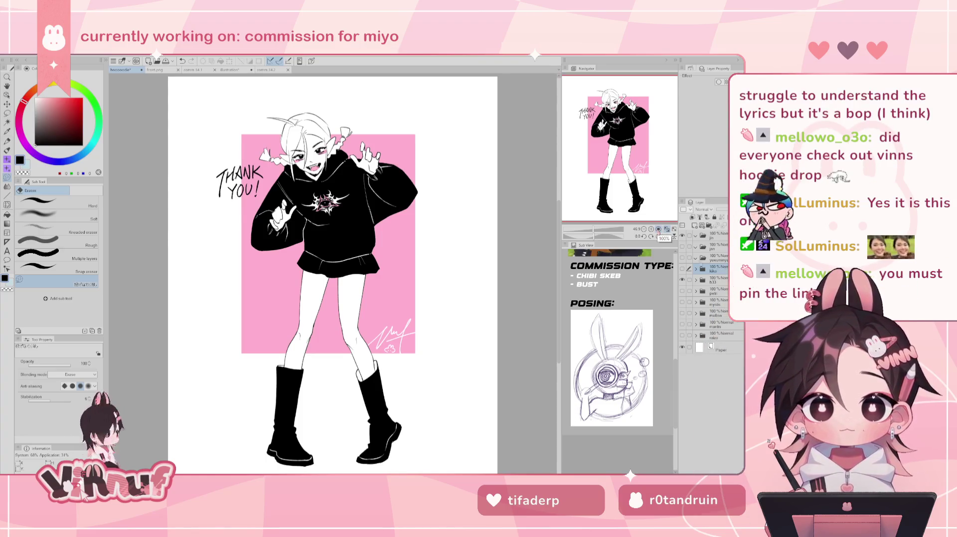
Step: Alternate between the kiko and b33 artworks, then return to the chibi head sketch document
left_click(682, 279)
left_click(682, 270)
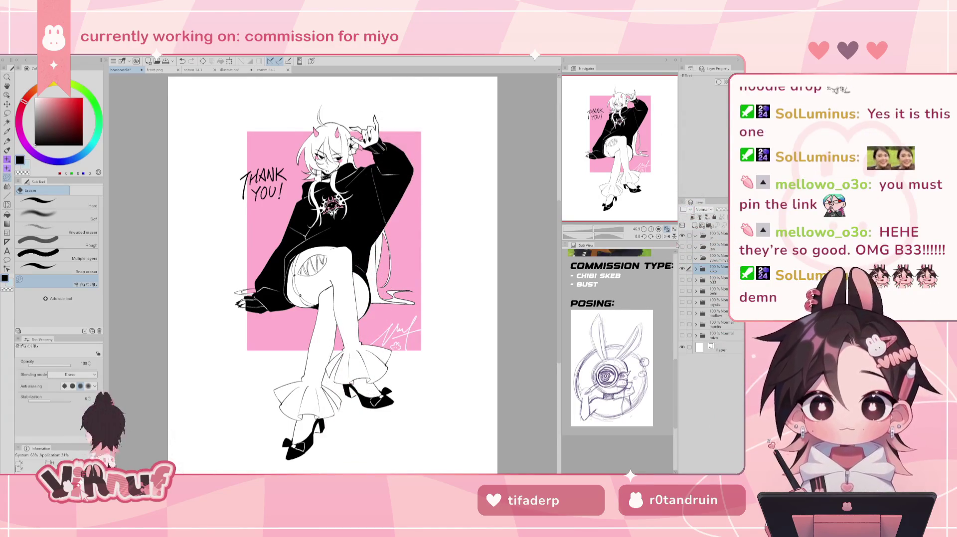
left_click(683, 270)
left_click(682, 280)
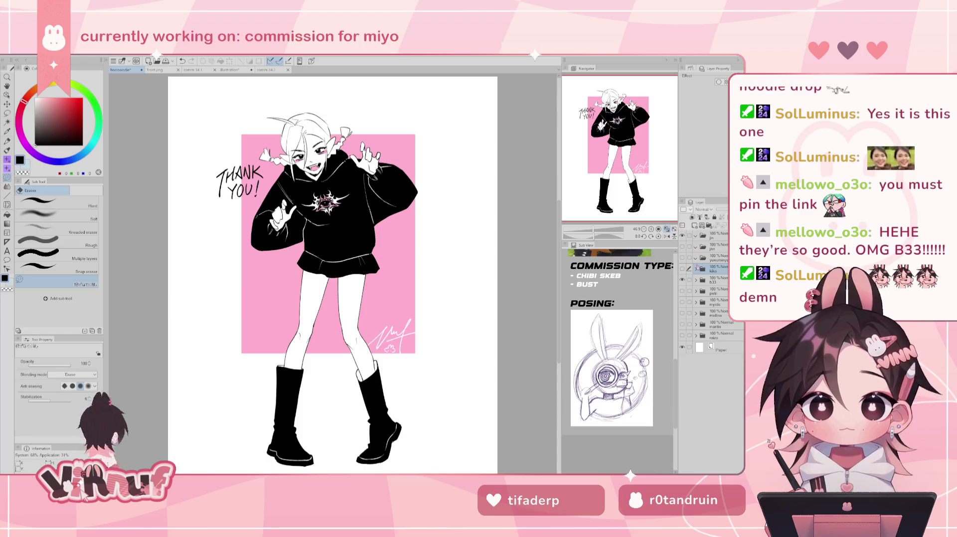
left_click(683, 279)
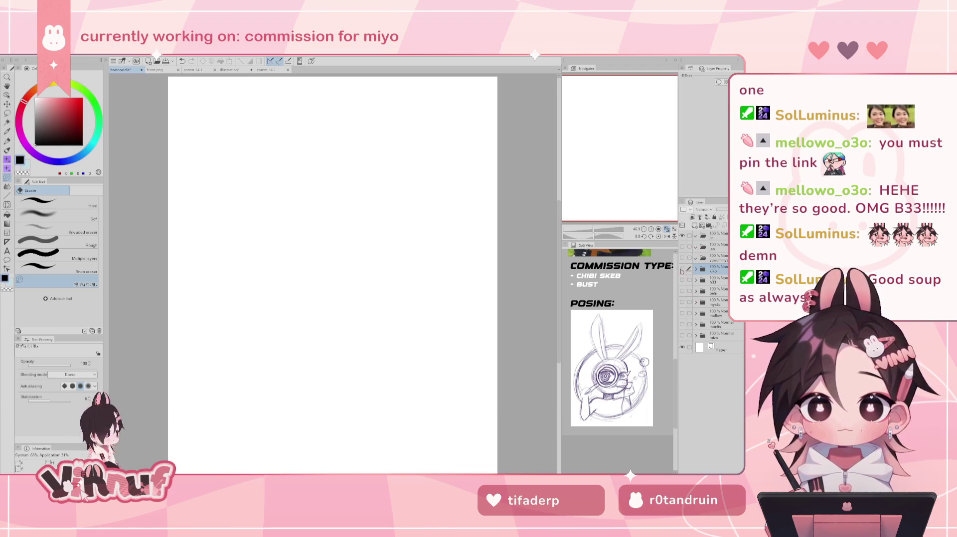
left_click(682, 269)
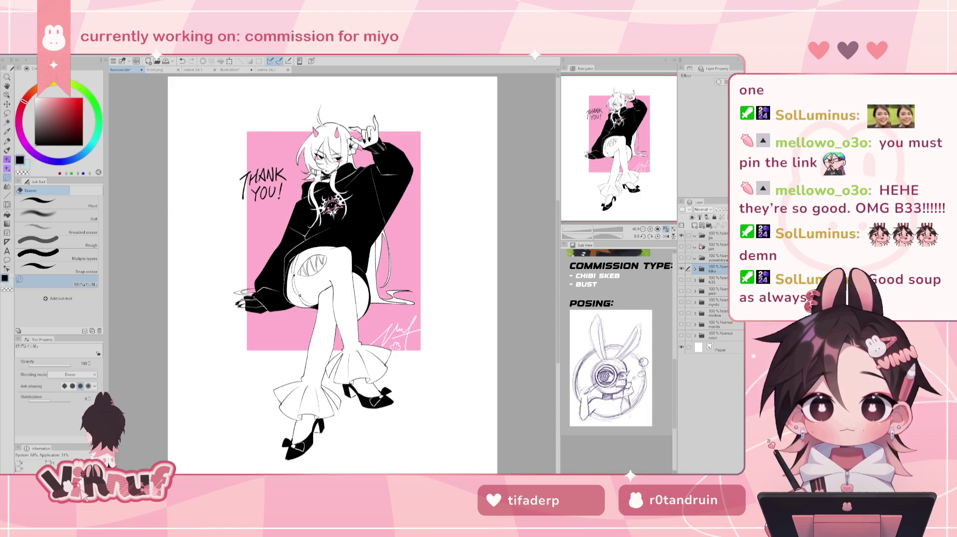
left_click(234, 69)
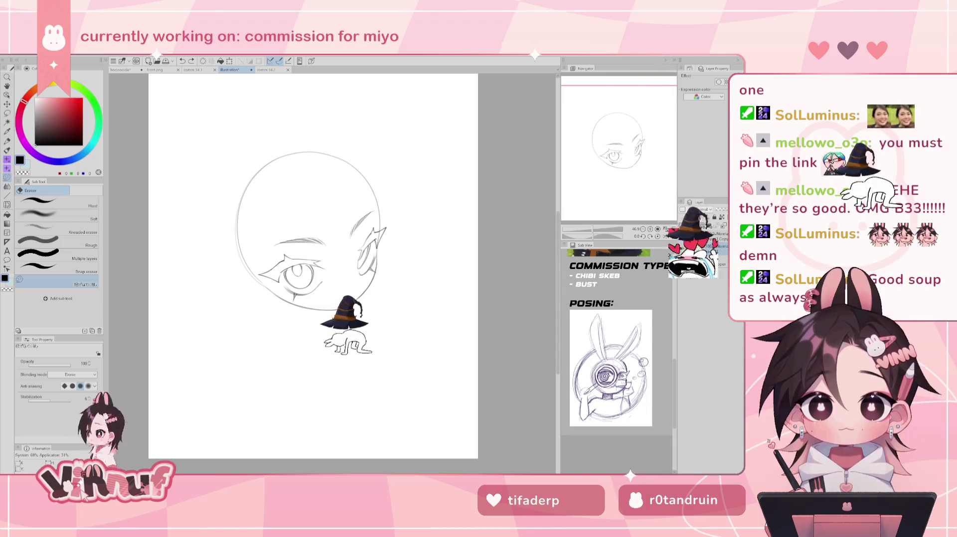
Step: With the pen, add then merge away a new layer, and toggle Layer 1 Copy to compare
key("p")
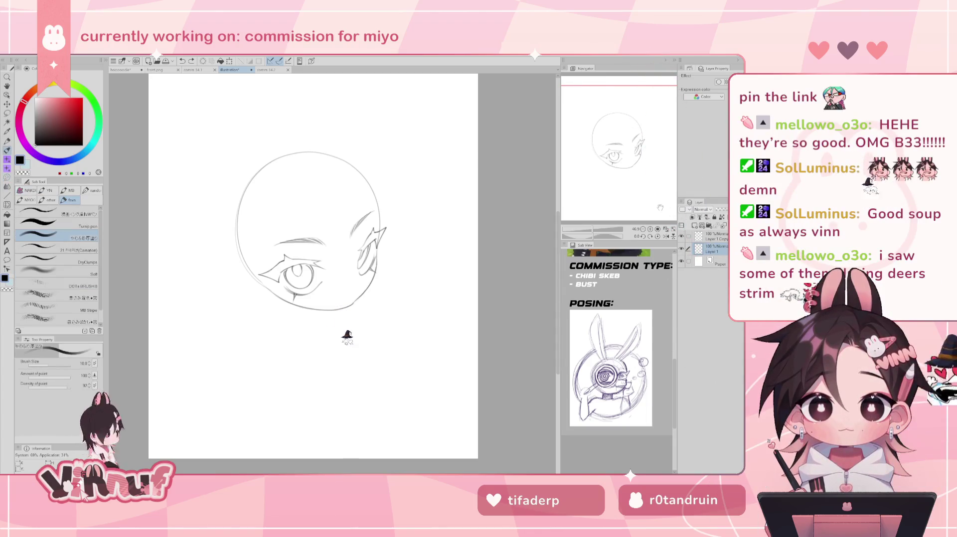
left_click(695, 226)
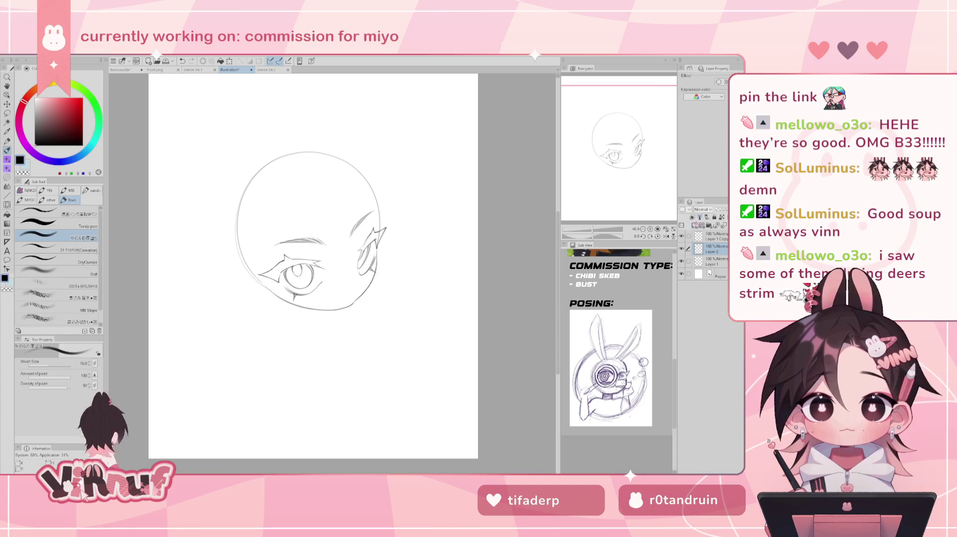
key("ctrl+e")
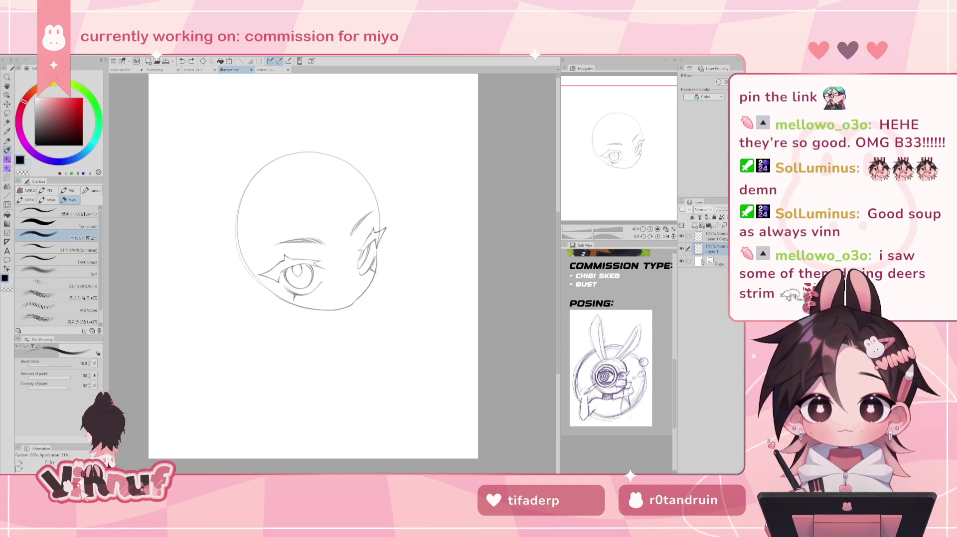
left_click(698, 237)
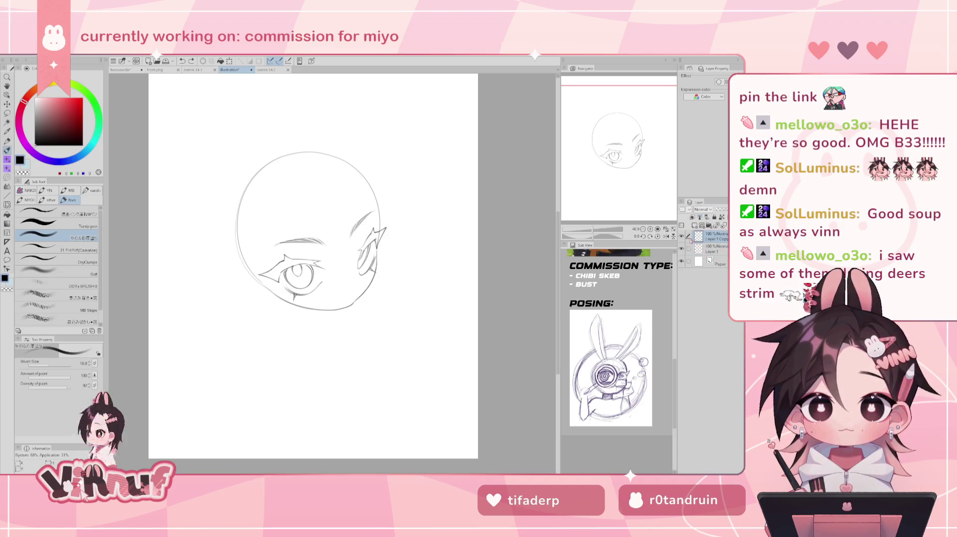
left_click(682, 237)
left_click(682, 237)
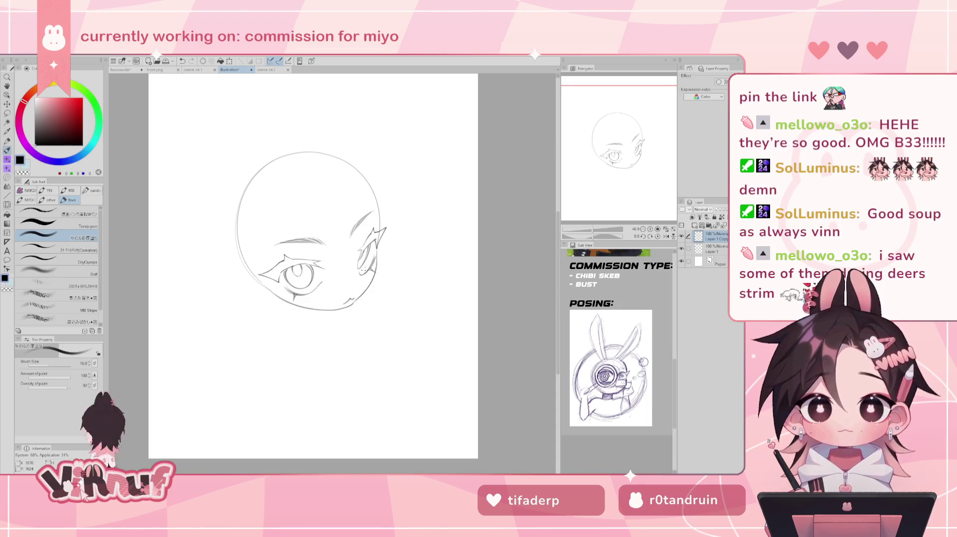
Step: Try extending the jaw line at the chin, undoing each attempt
key("ctrl+z")
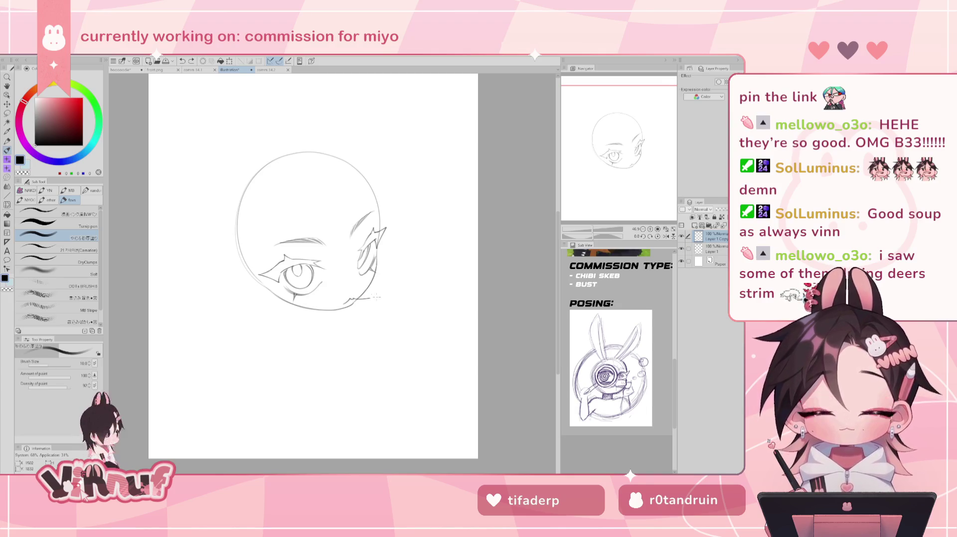
left_click_drag(360, 300, 382, 294)
key("ctrl+z")
key("ctrl+z")
left_click_drag(352, 300, 353, 303)
key("ctrl+z")
key("ctrl+z")
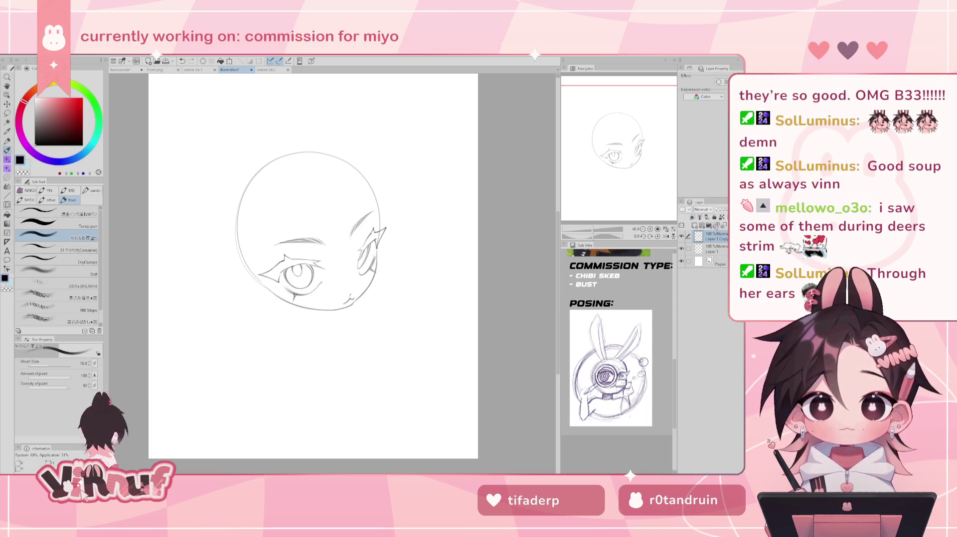
Step: Check the face and head outline layers, then add an empty Layer 2 above Layer 1
left_click(682, 237)
left_click(681, 236)
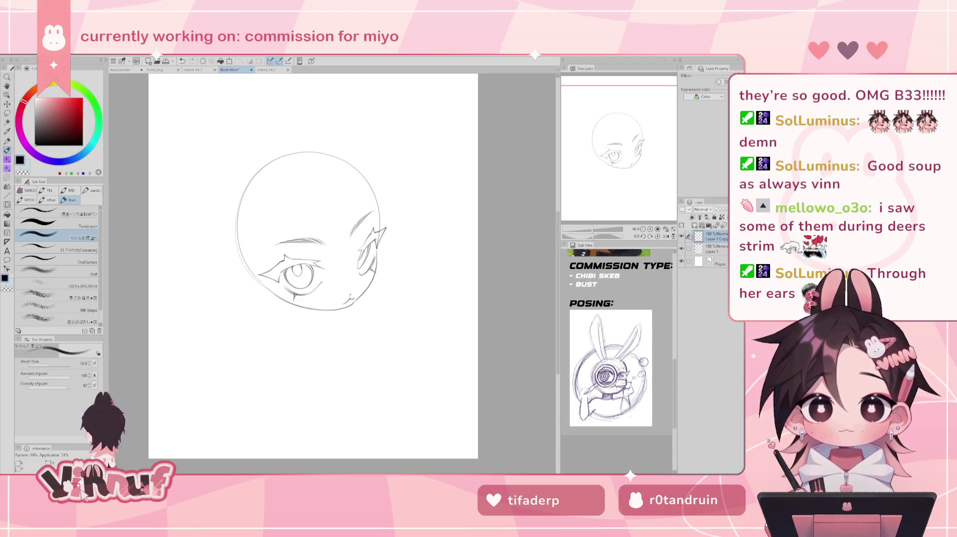
left_click(710, 252)
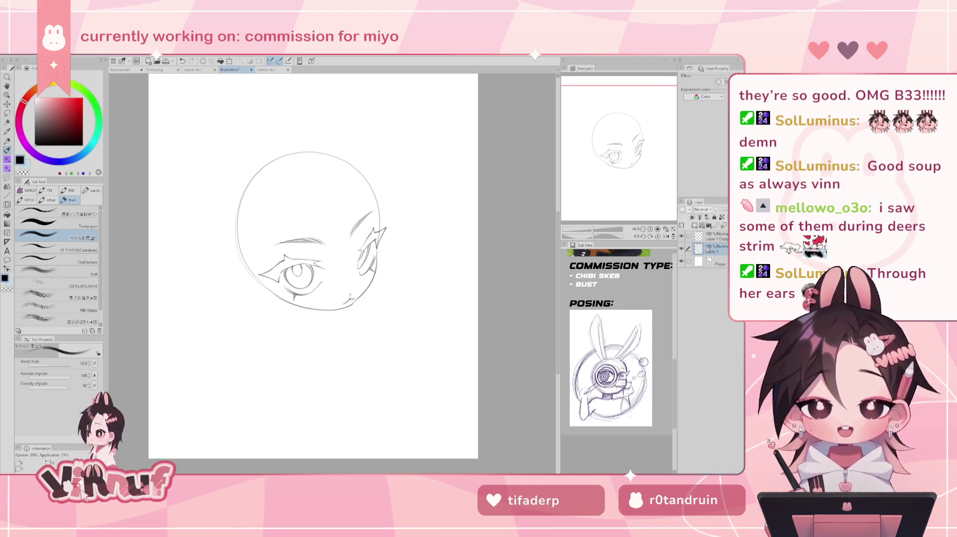
left_click(681, 249)
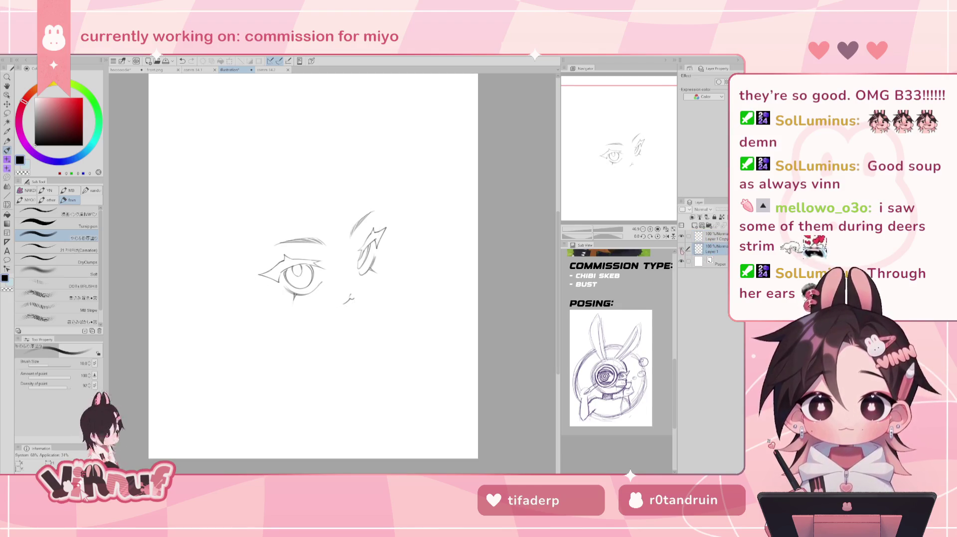
left_click(681, 249)
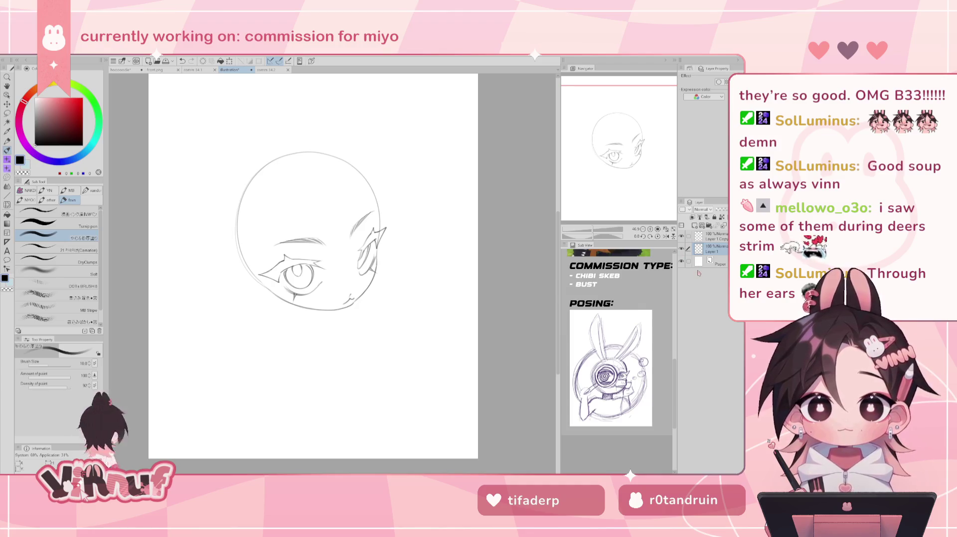
left_click(695, 225)
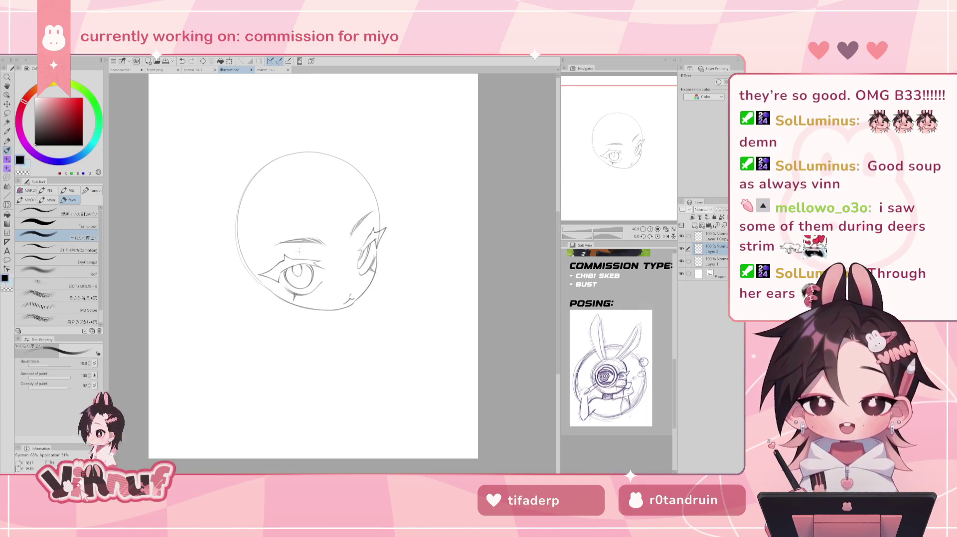
Step: Sketch trial ovals over the lower face on Layer 2, undoing both
left_click_drag(269, 243, 252, 324)
key("ctrl+z")
left_click_drag(299, 231, 334, 309)
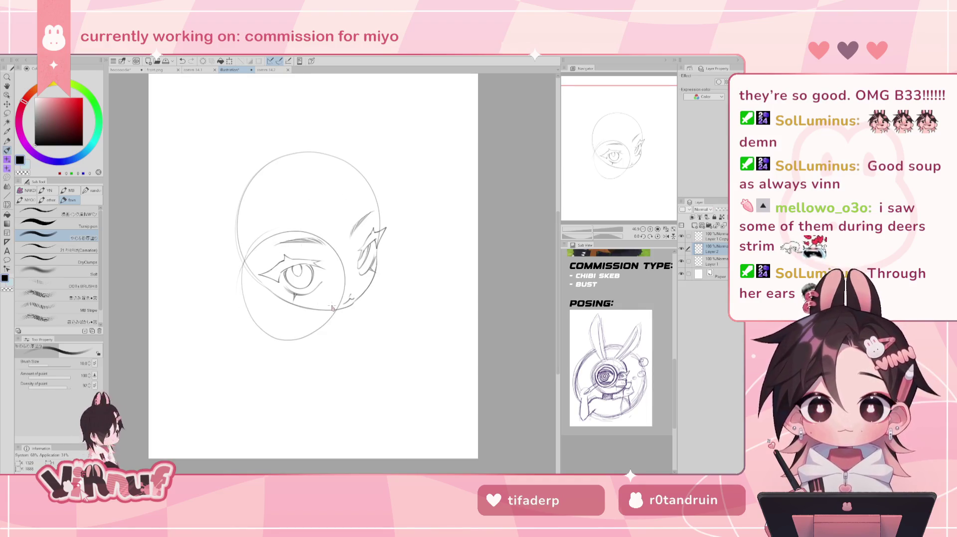
key("ctrl+z")
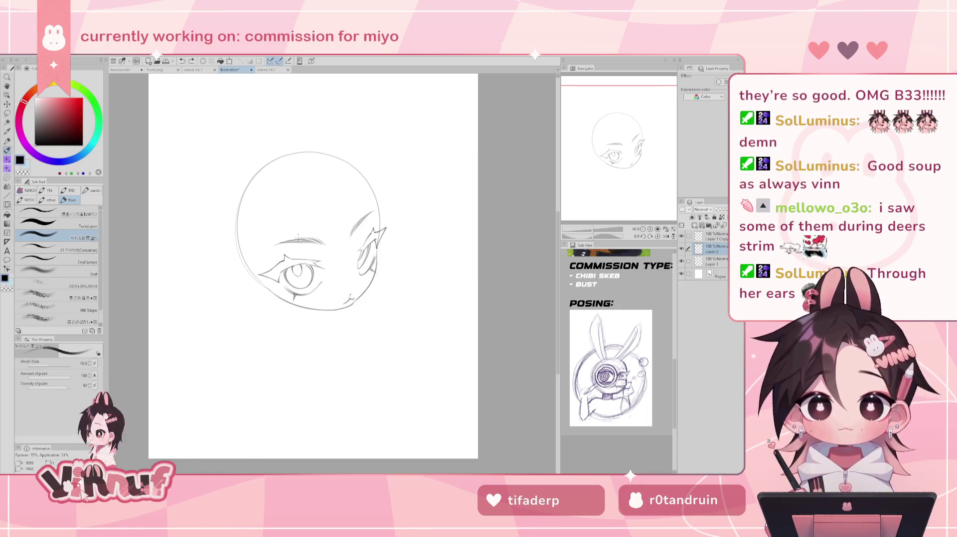
Step: Draw the oval ring around the eye and push its lower edge upward with Liquify
mouse_move(294, 232)
left_mouse_down()
mouse_move(307, 248)
mouse_move(310, 238)
left_mouse_up()
key("ctrl+z")
key("ctrl+z")
key("ctrl+z")
key("ctrl+z")
key("ctrl+z")
key("ctrl+z")
key("ctrl+z")
key("ctrl+z")
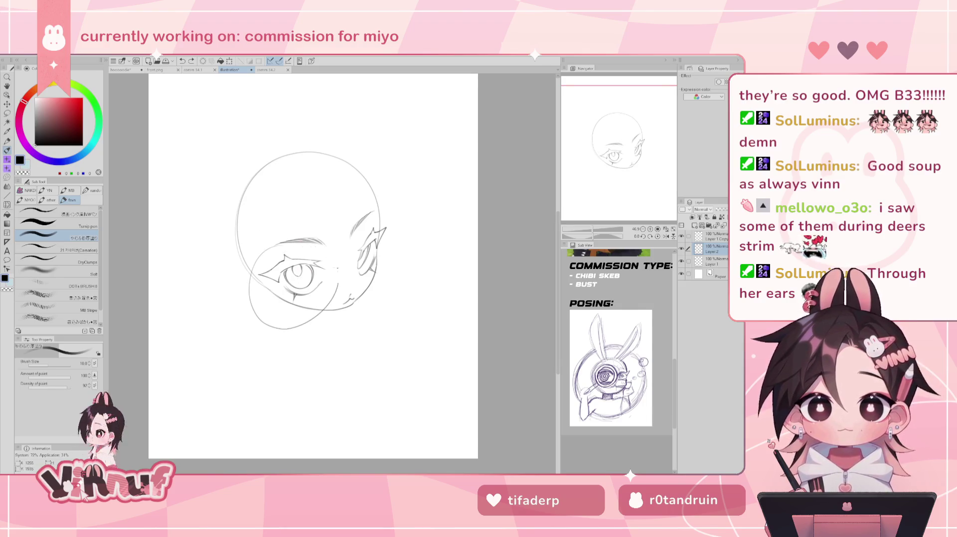
key("ctrl+z")
left_click_drag(249, 243, 332, 324)
key("ctrl+z")
left_click_drag(249, 243, 331, 324)
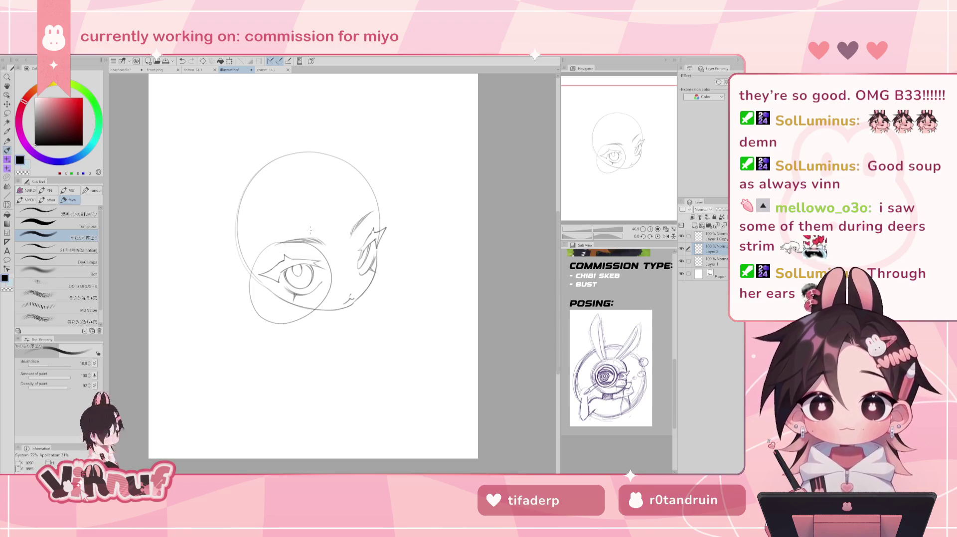
key("j")
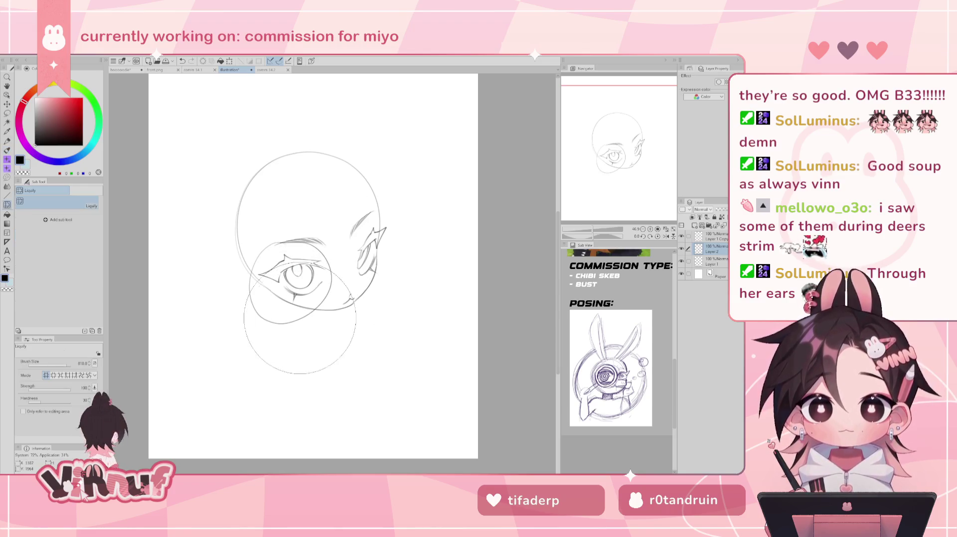
mouse_move(311, 342)
left_mouse_down()
mouse_move(312, 326)
mouse_move(300, 339)
left_mouse_up()
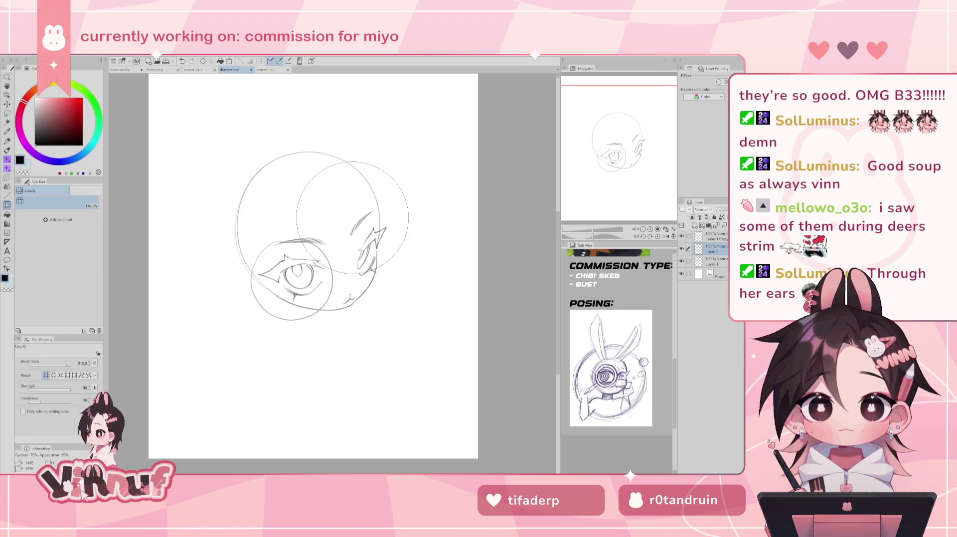
Step: Move the ring right and down, touch up the eye's left edge, and reset the canvas rotation
key("k")
left_click_drag(332, 271, 339, 282)
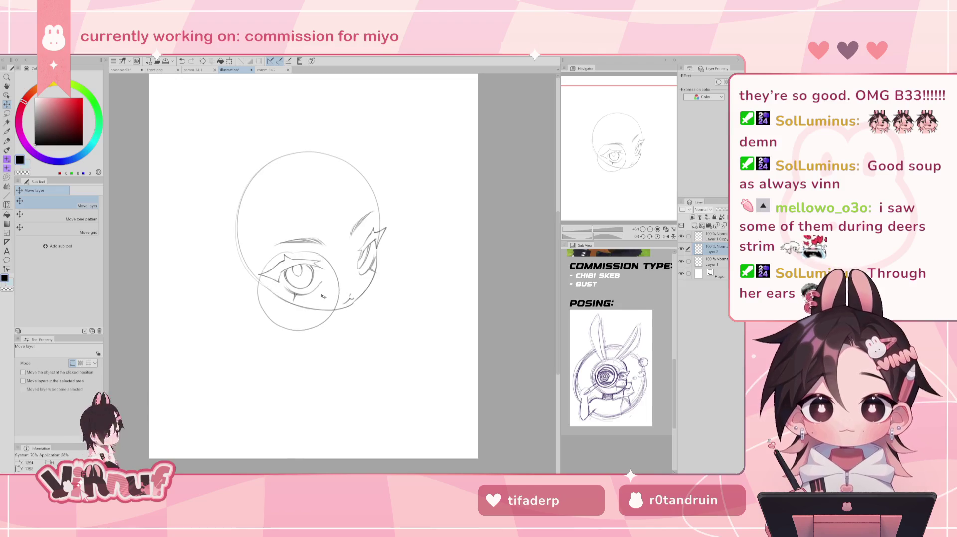
key("p")
key("asciicircum")
key("asciicircum")
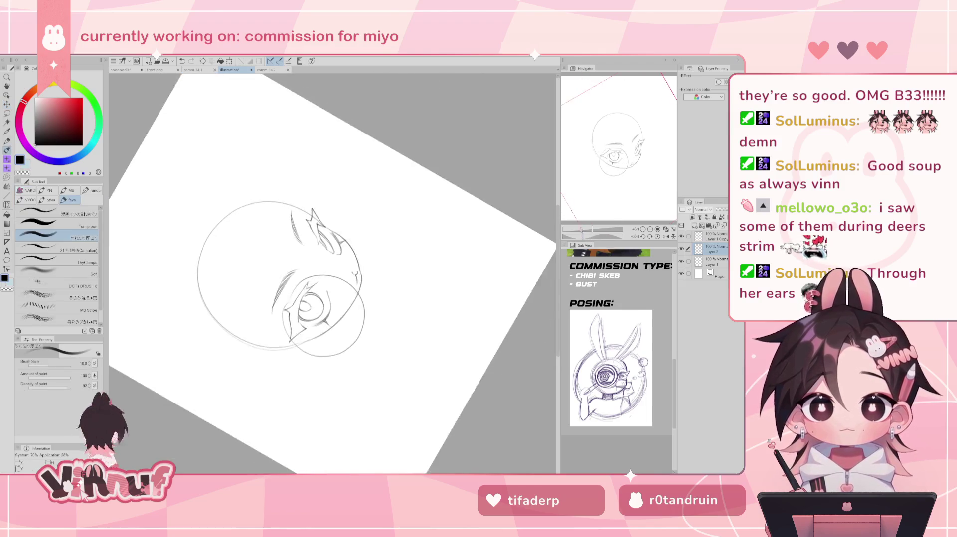
mouse_move(294, 289)
left_mouse_down()
mouse_move(284, 324)
mouse_move(294, 321)
mouse_move(286, 317)
left_mouse_up()
key("ctrl+z")
key("ctrl+z")
key("ctrl+z")
key("e")
key("ctrl+z")
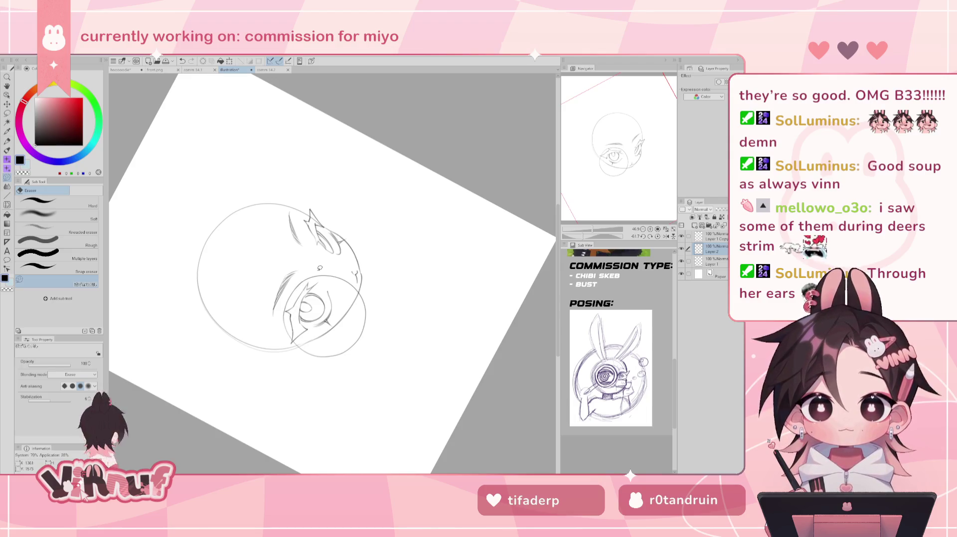
left_click(658, 236)
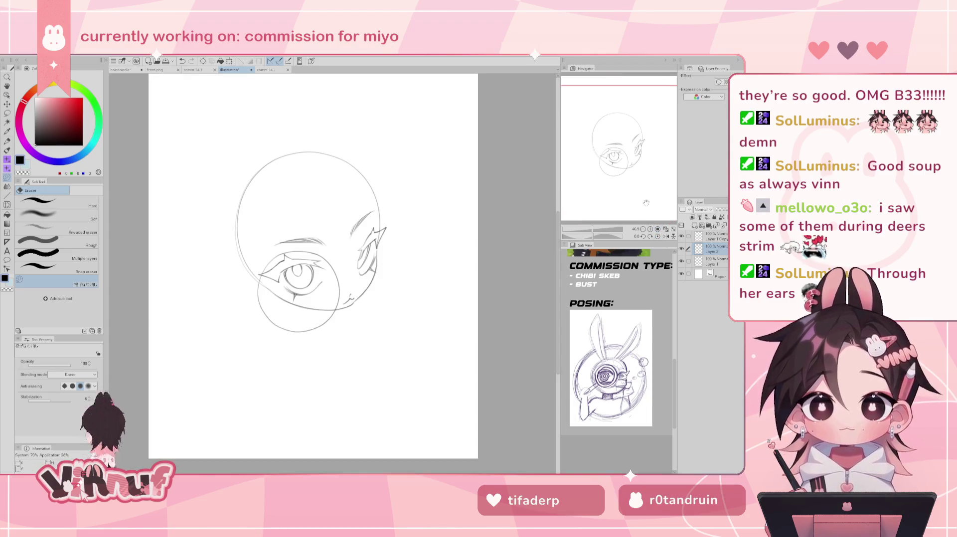
key("j")
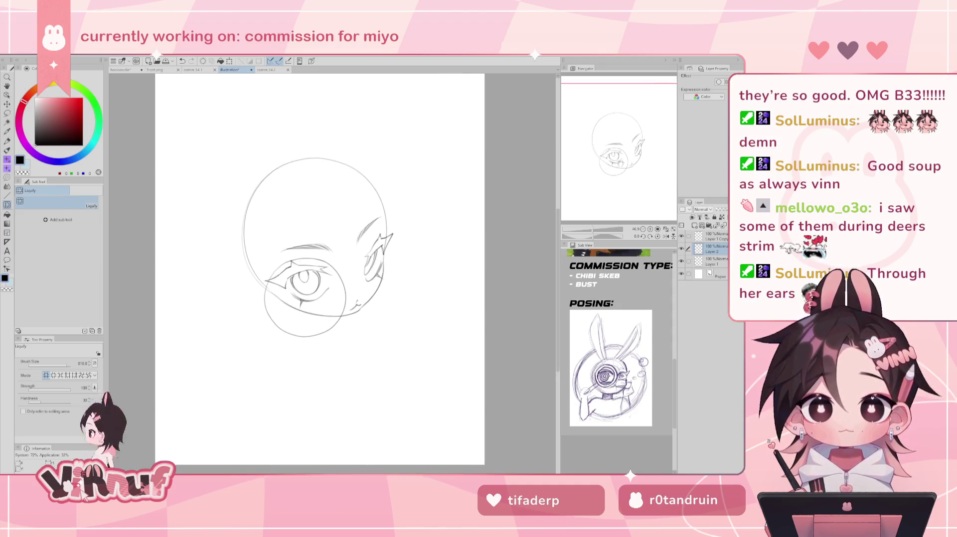
Step: Move the eye circle up slightly
left_click_drag(643, 171, 620, 166)
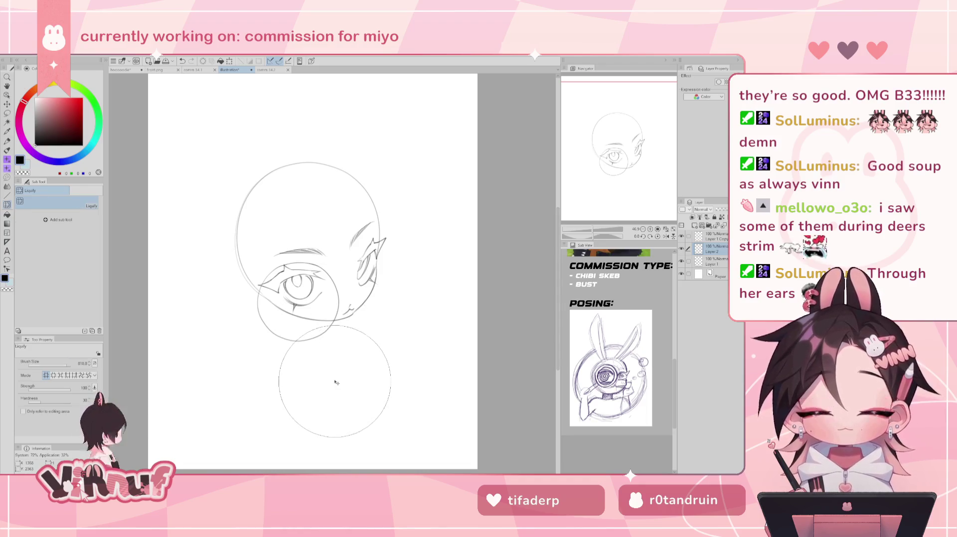
key("k")
left_click_drag(338, 372, 341, 359)
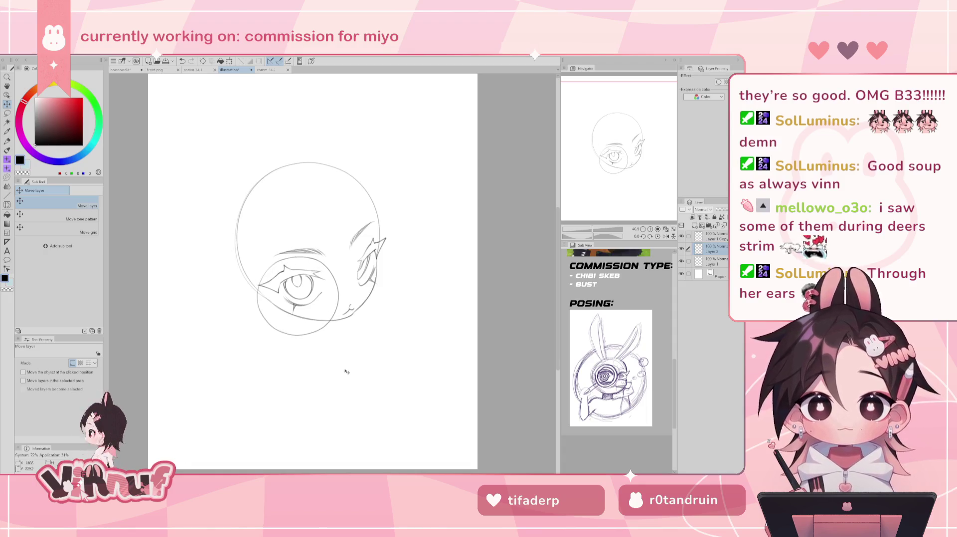
key("ctrl+t")
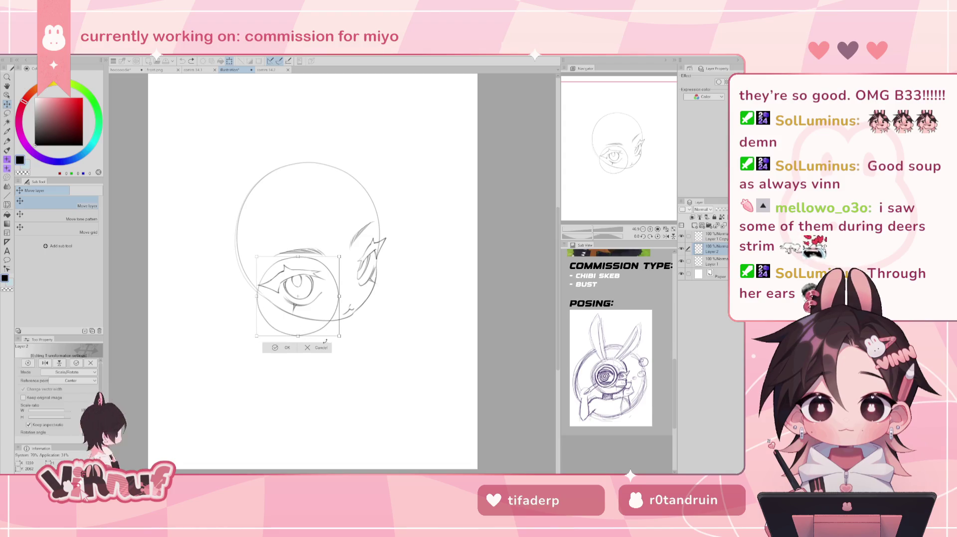
key("Return")
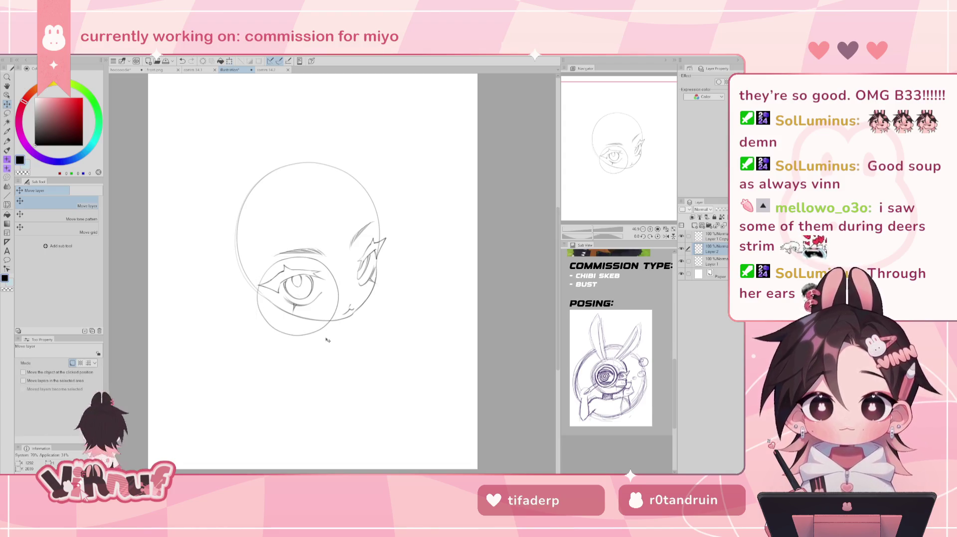
Step: Duplicate the eye circle layer, then reposition and slightly enlarge the copy
key("ctrl+j")
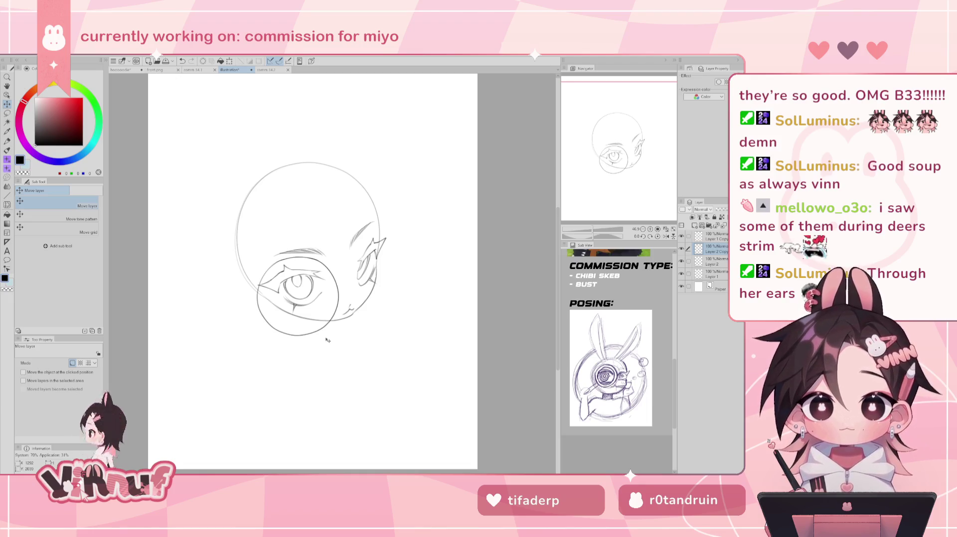
key("ctrl+t")
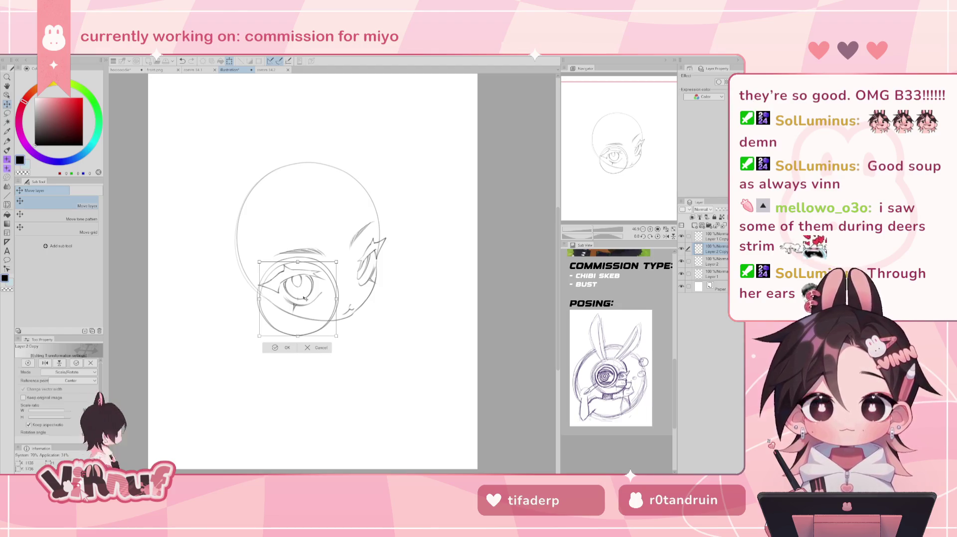
left_click_drag(311, 306, 310, 303)
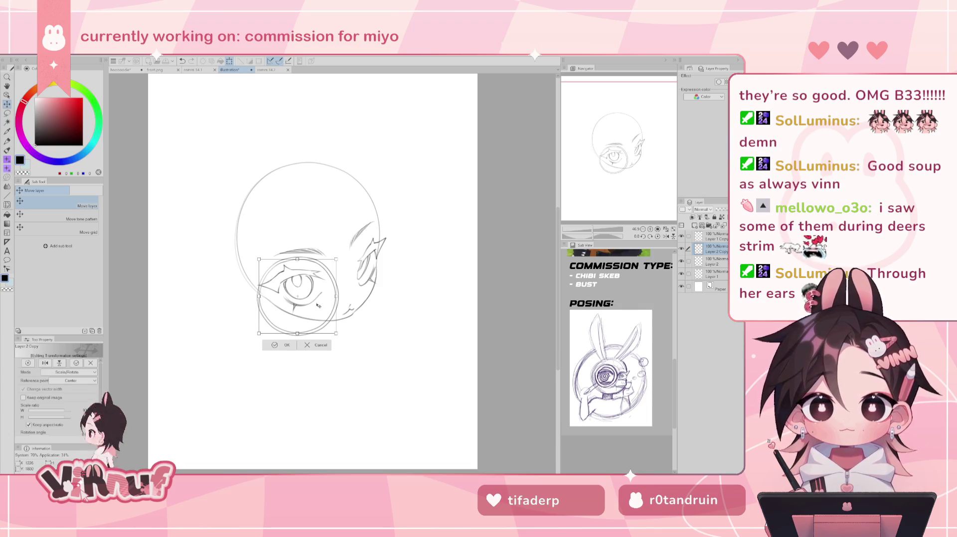
left_click_drag(319, 305, 320, 310)
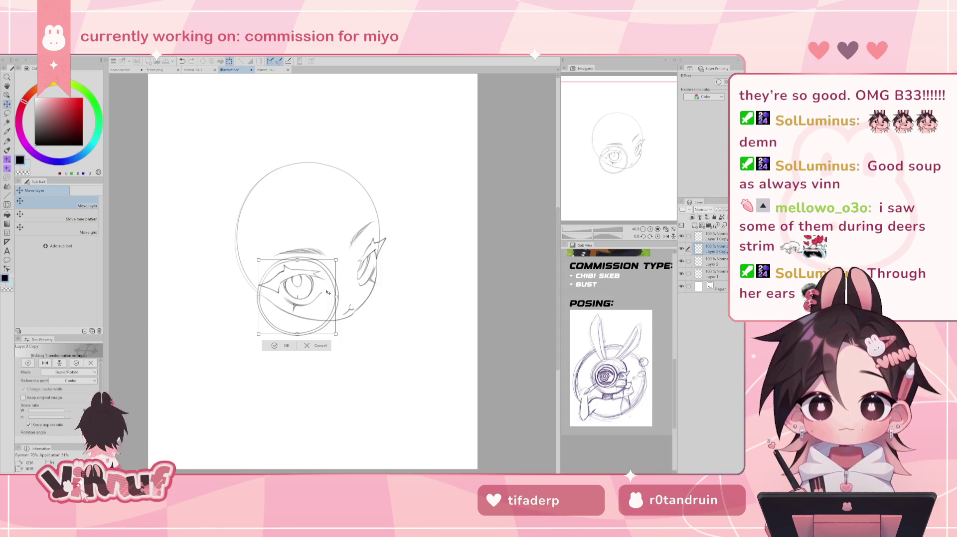
left_click_drag(328, 290, 338, 311)
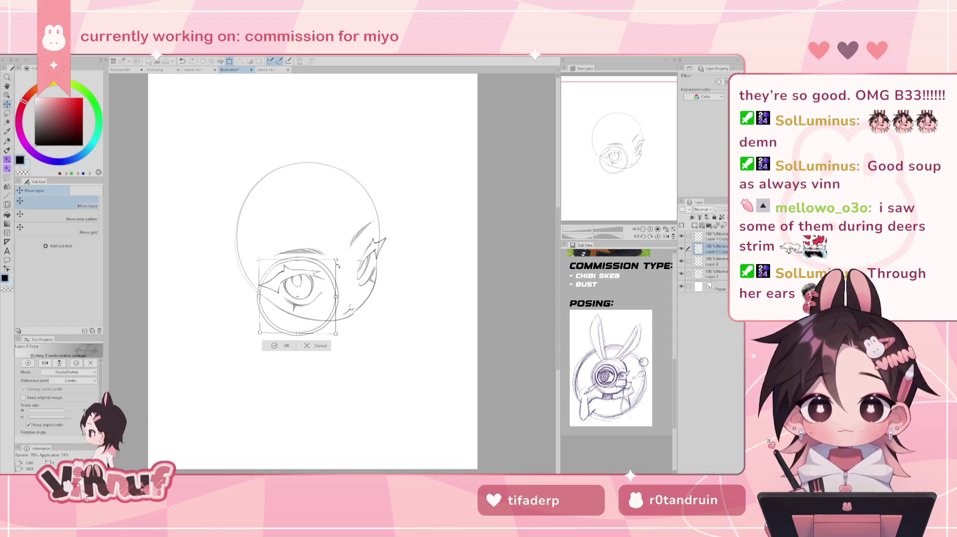
left_click_drag(336, 334, 336, 335)
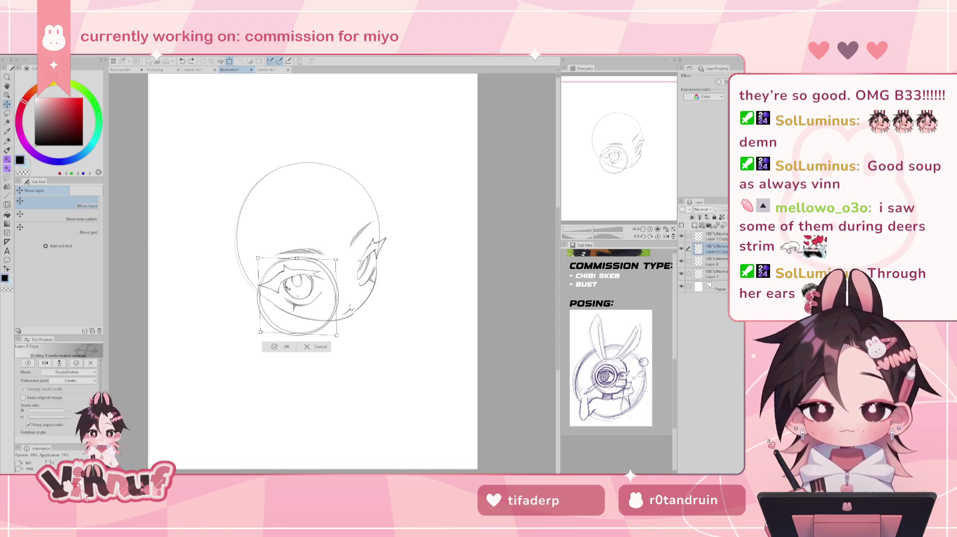
left_click(293, 352)
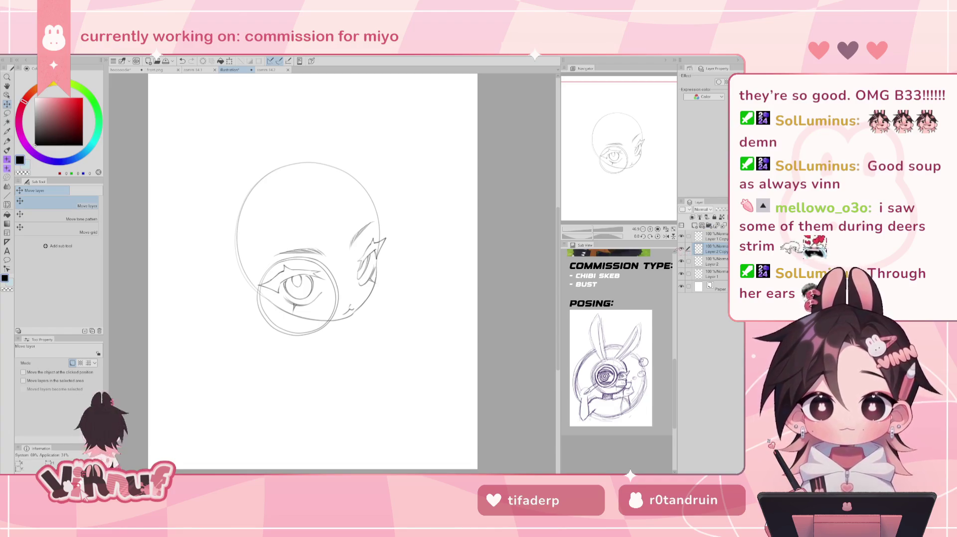
Step: Merge the copy down, then shrink and tilt the eye-and-ring sketch counterclockwise
key("ctrl+t")
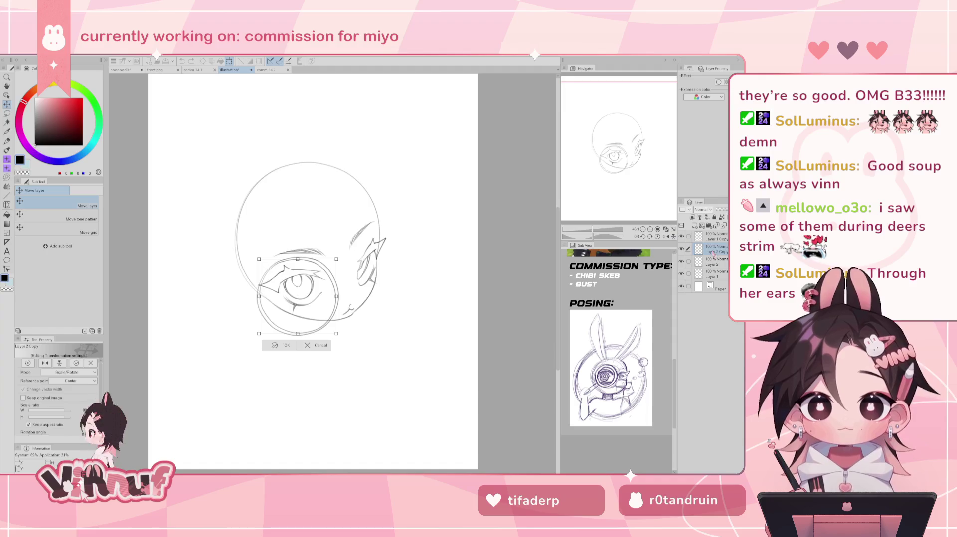
key("Return")
key("ctrl+e")
key("ctrl+t")
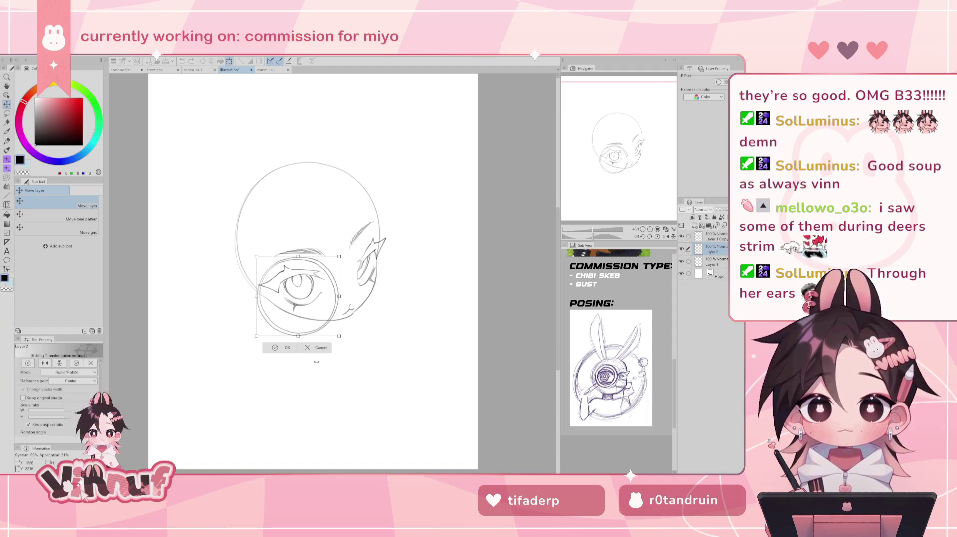
left_click_drag(300, 337, 315, 311)
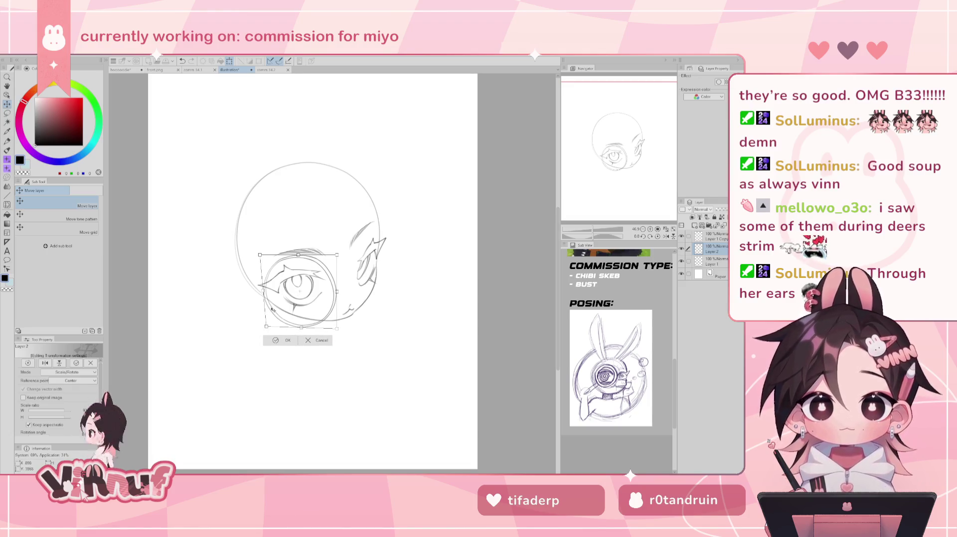
left_click_drag(341, 253, 336, 247)
left_click_drag(269, 255, 265, 256)
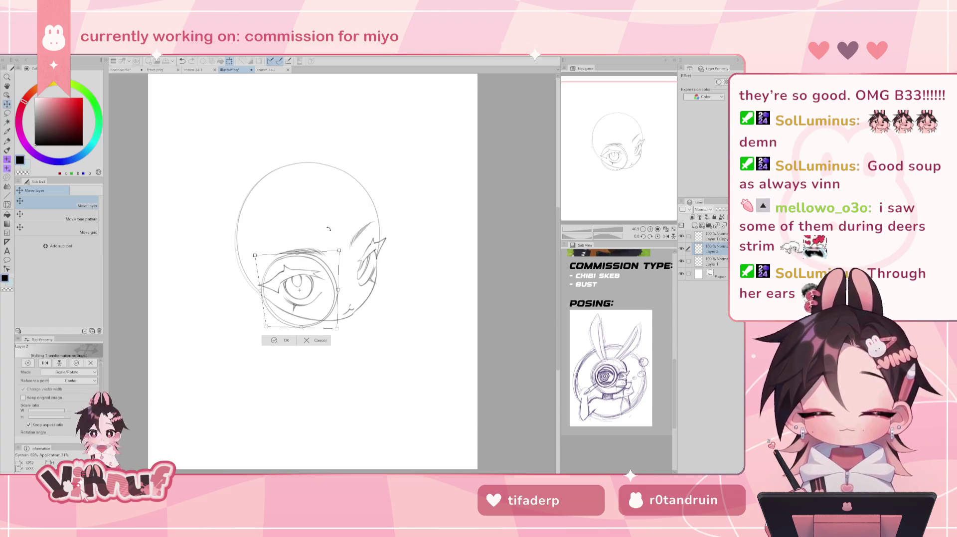
left_click_drag(346, 289, 335, 325)
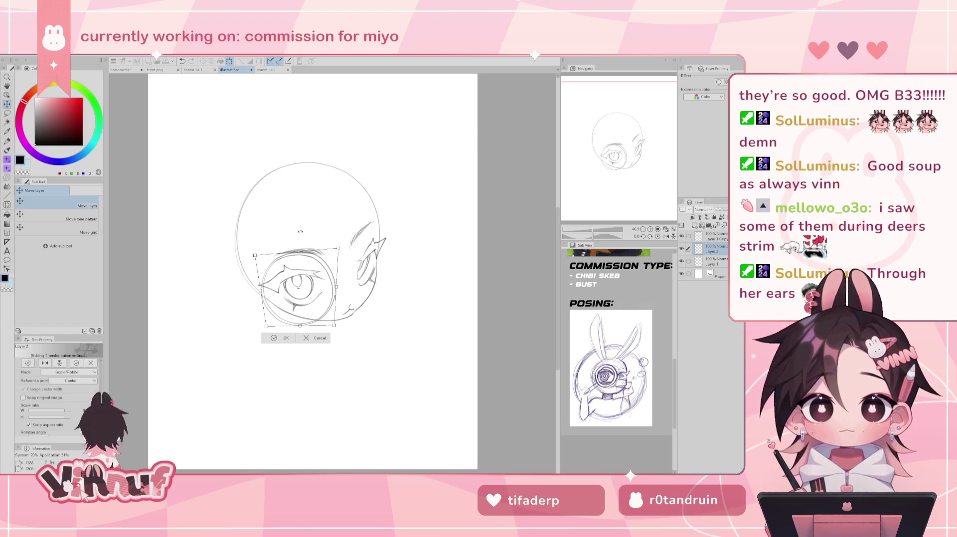
left_click_drag(316, 240, 335, 244)
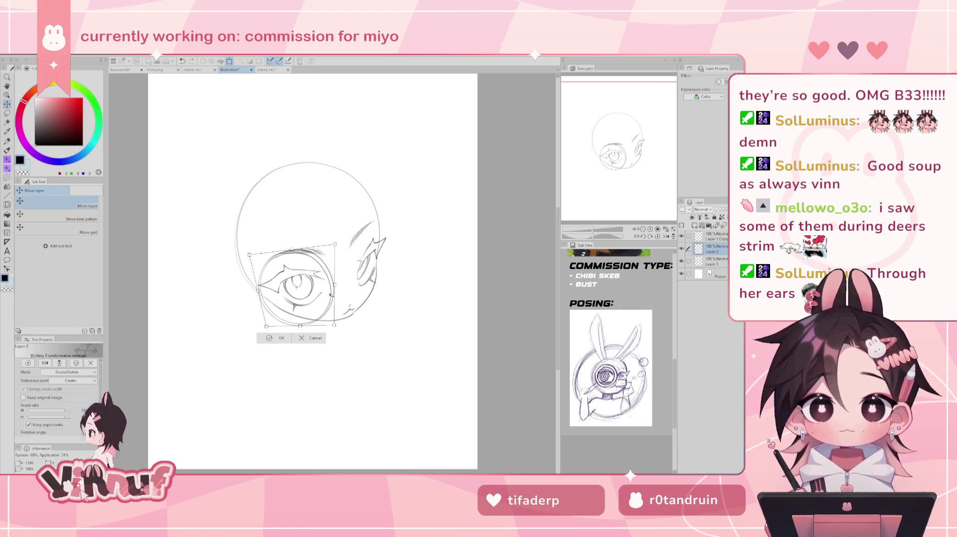
left_click_drag(266, 329, 300, 331)
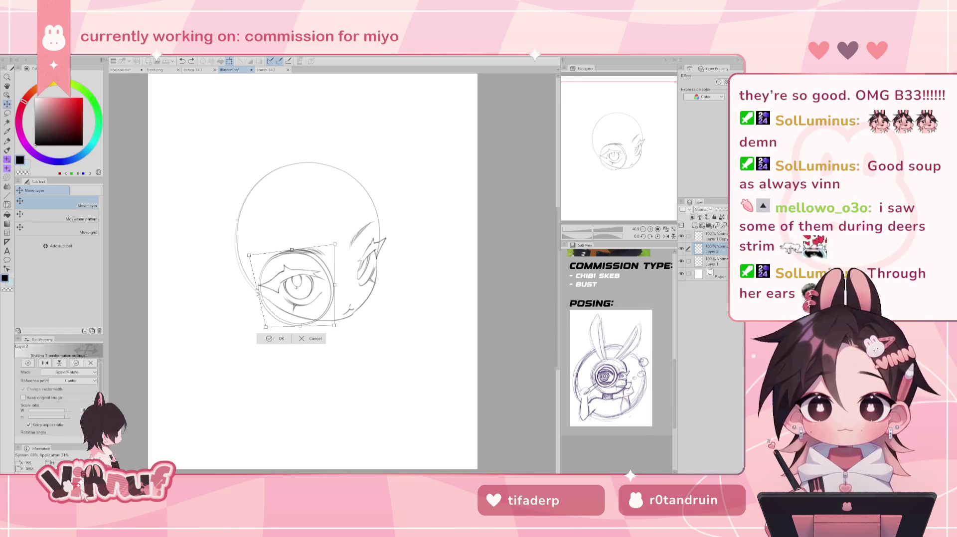
left_click_drag(258, 294, 257, 295)
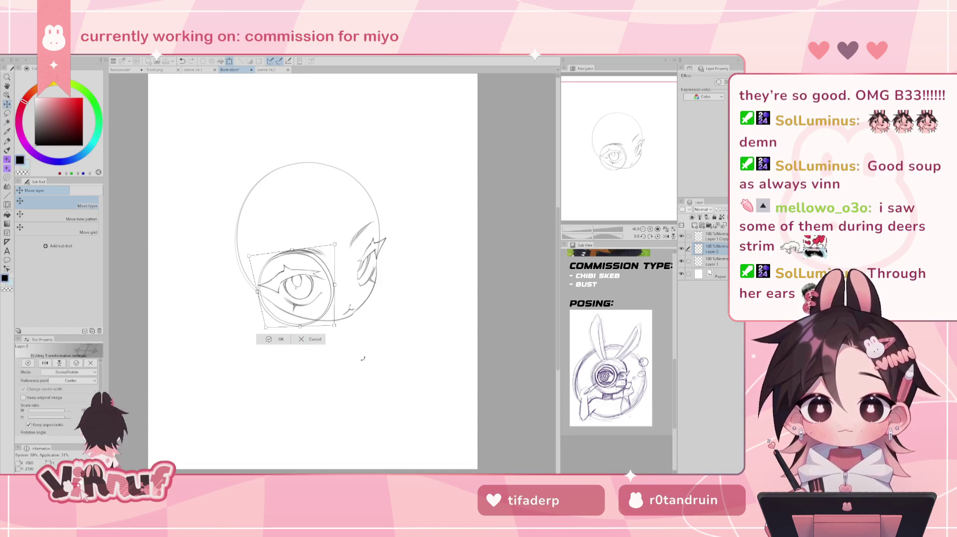
left_click_drag(296, 287, 298, 291)
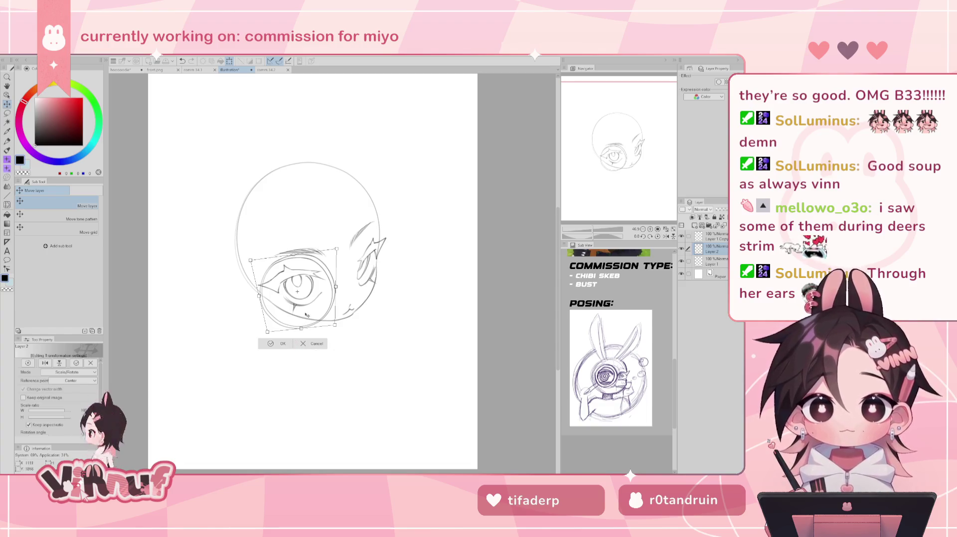
left_click(277, 343)
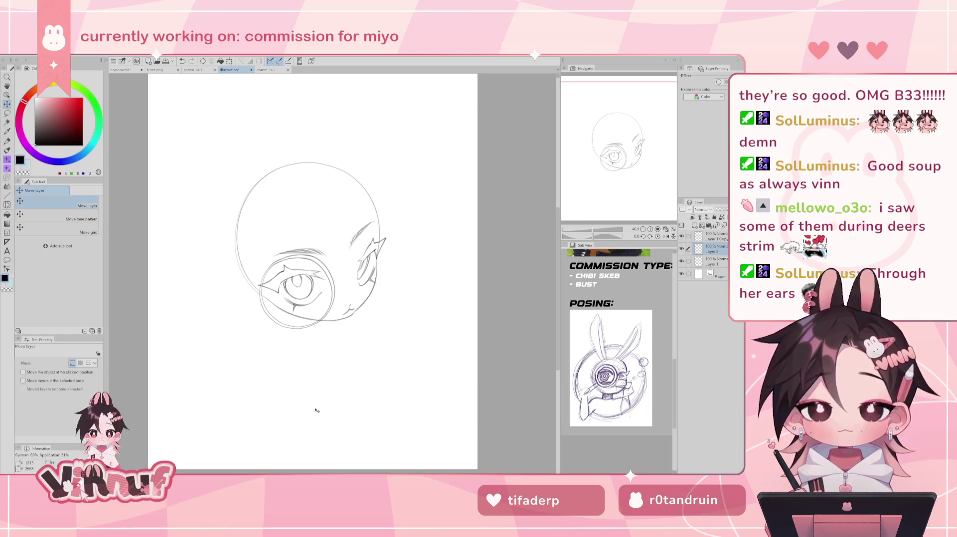
Step: With the pencil, check Layer 2's visibility and draw the magnifier handle down-left from the ring
key("b")
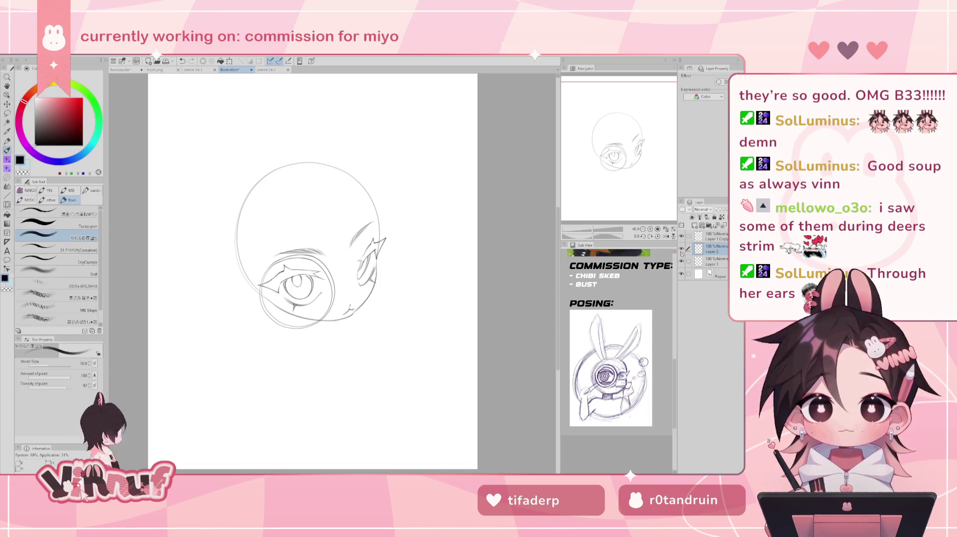
left_click(682, 248)
left_click(682, 248)
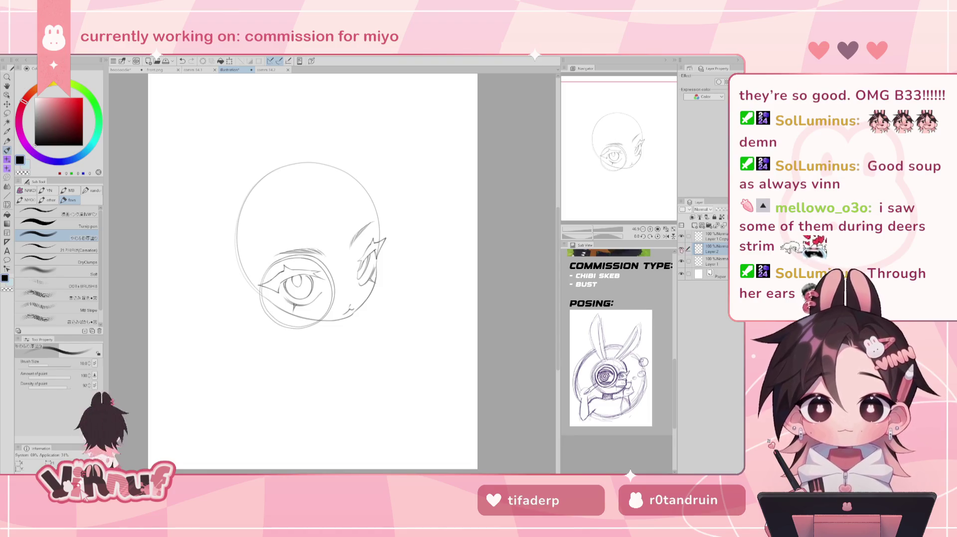
left_click(681, 248)
left_click(681, 248)
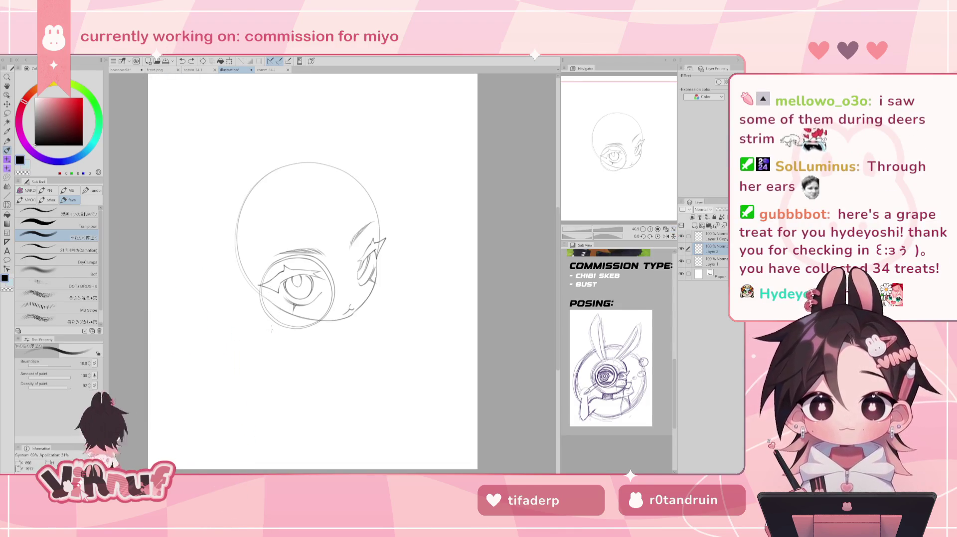
left_click_drag(271, 331, 258, 352)
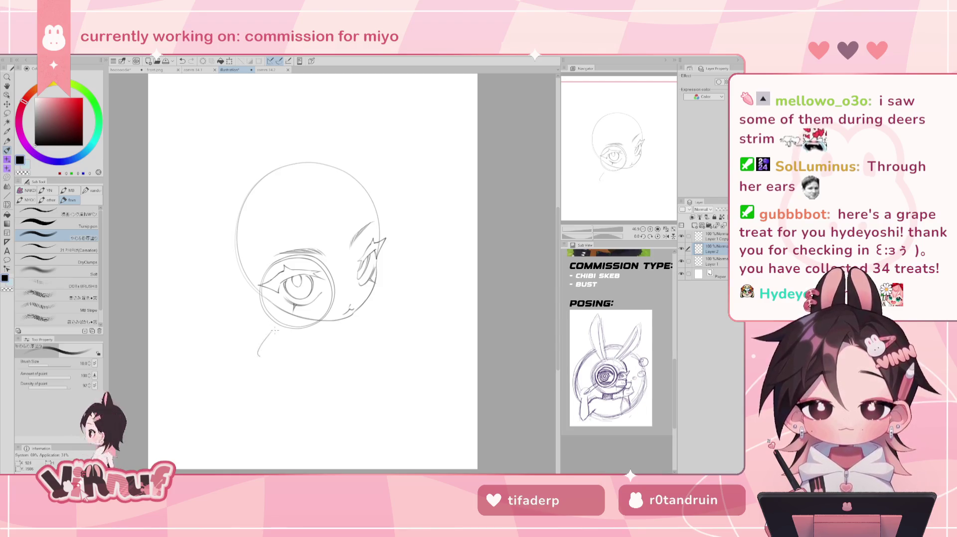
mouse_move(272, 332)
left_mouse_down()
mouse_move(279, 328)
mouse_move(265, 360)
left_mouse_up()
key("ctrl+z")
key("ctrl+z")
key("ctrl+z")
key("ctrl+z")
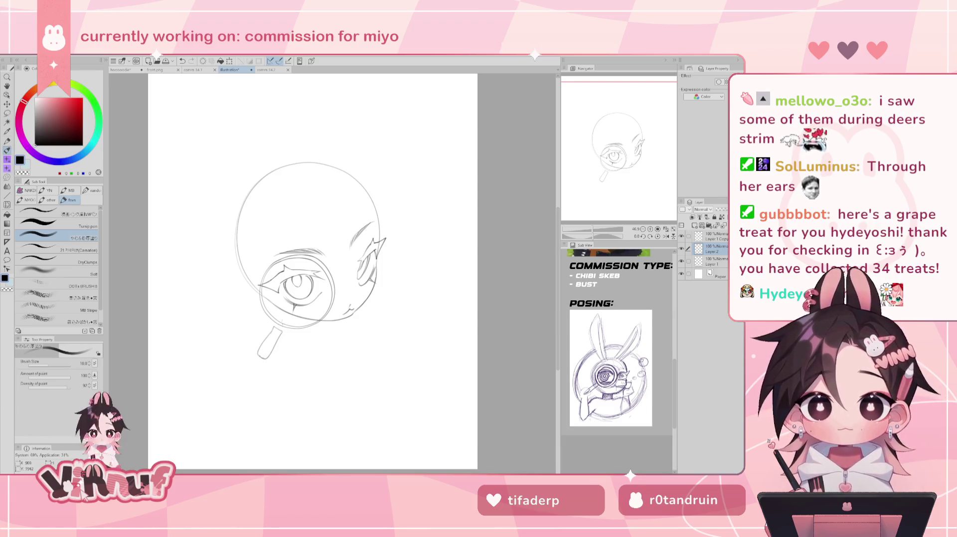
Step: Zoom in on the handle, lasso it, and try reshaping it with Liquify, undoing the changes
left_click_drag(592, 229, 587, 237)
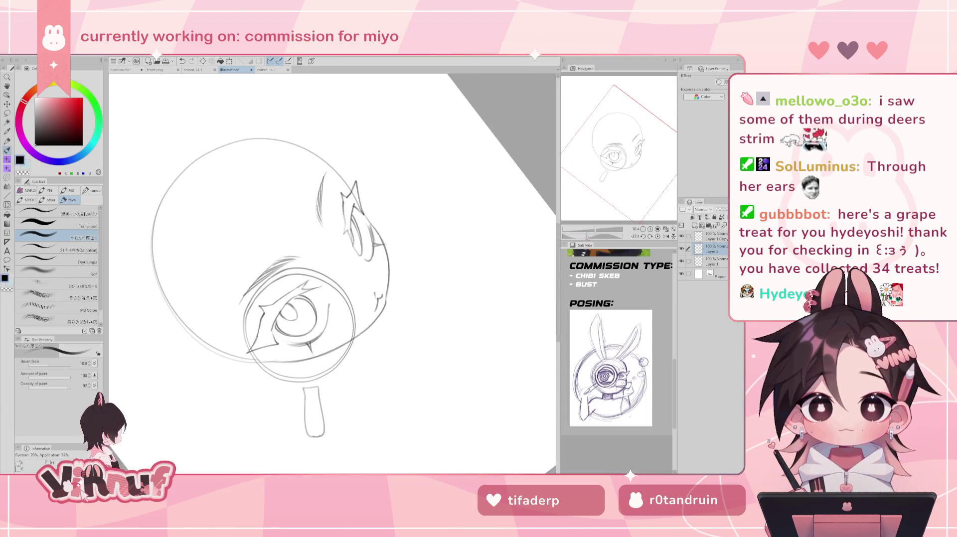
left_click_drag(383, 335, 361, 241)
key("m")
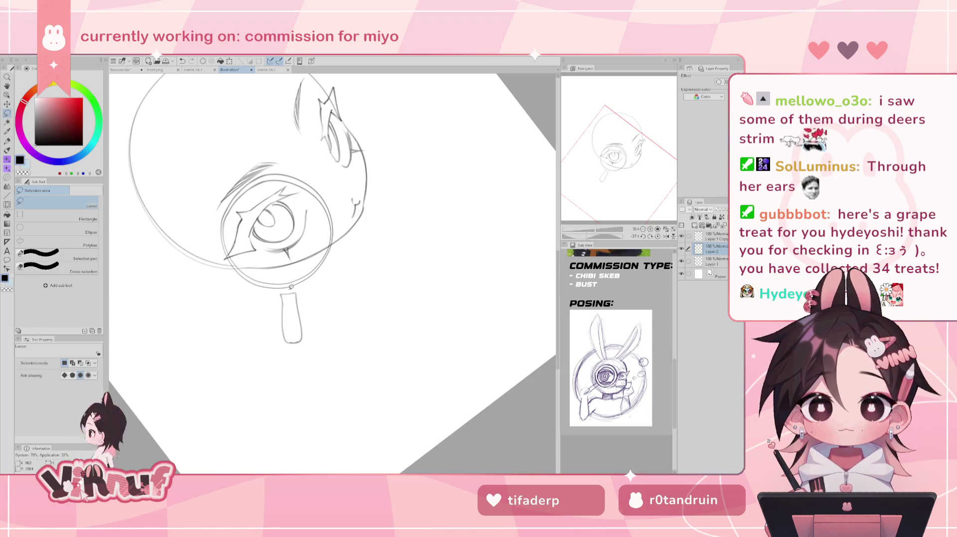
left_click_drag(291, 289, 306, 288)
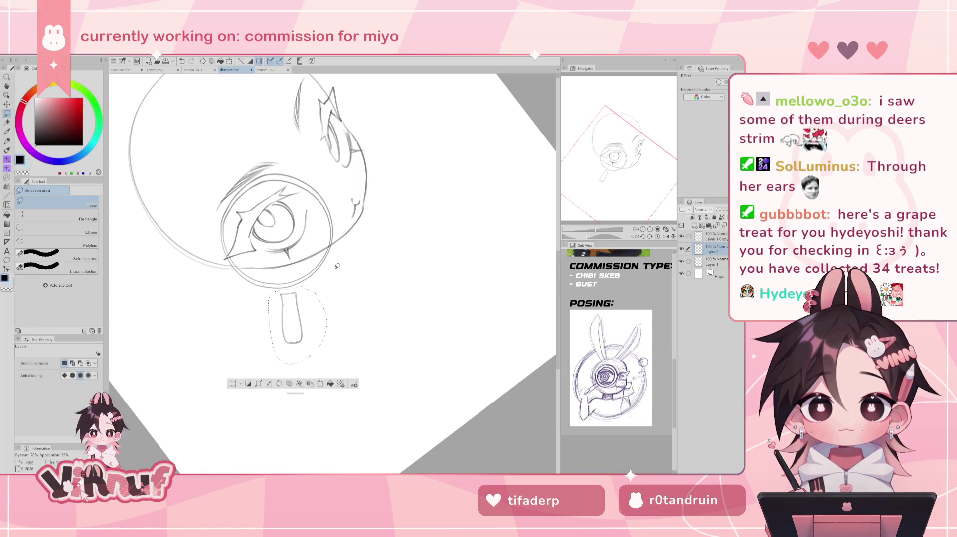
key("j")
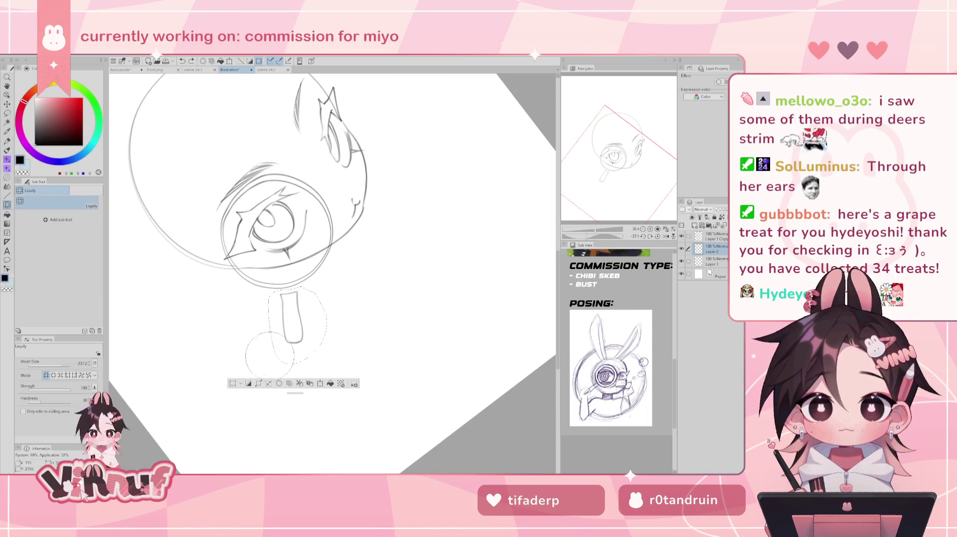
key("ctrl+z")
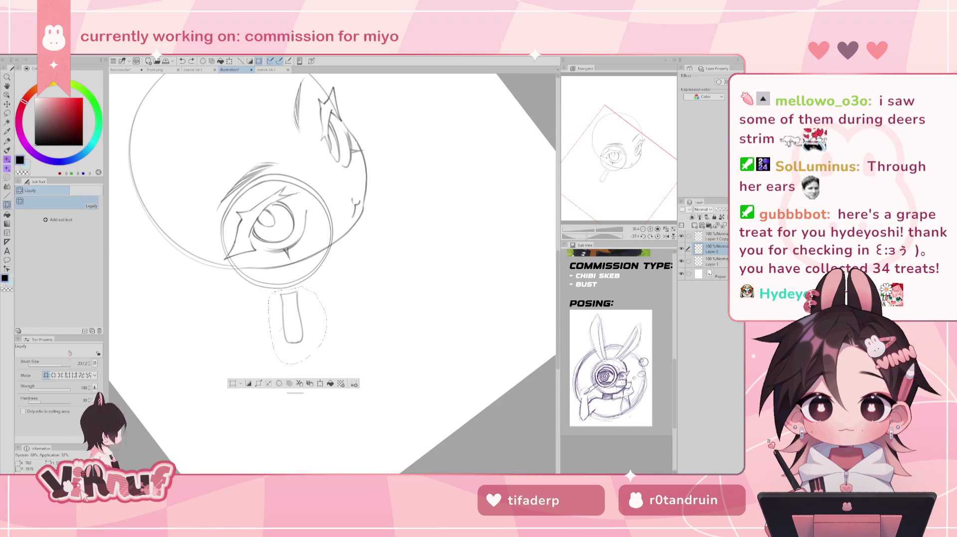
left_click_drag(282, 309, 299, 308)
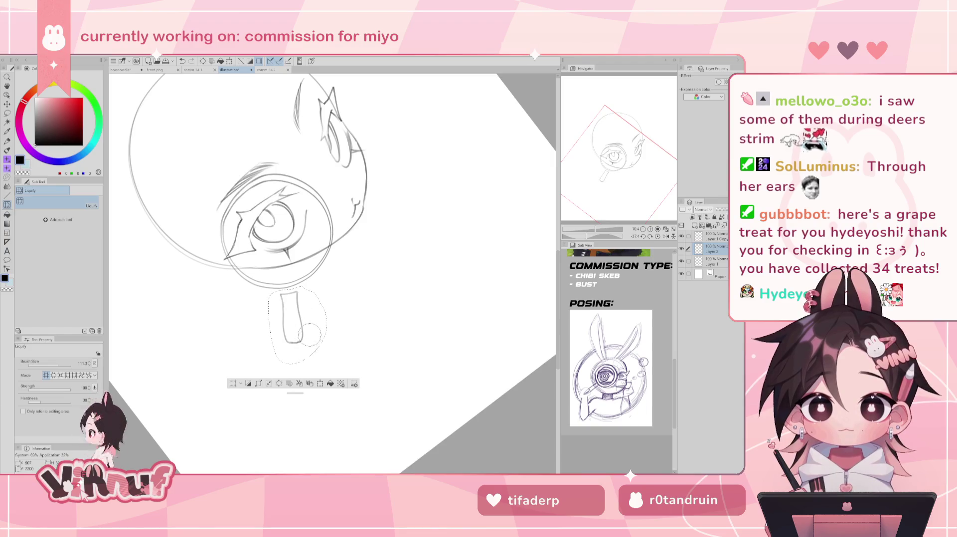
key("ctrl+z")
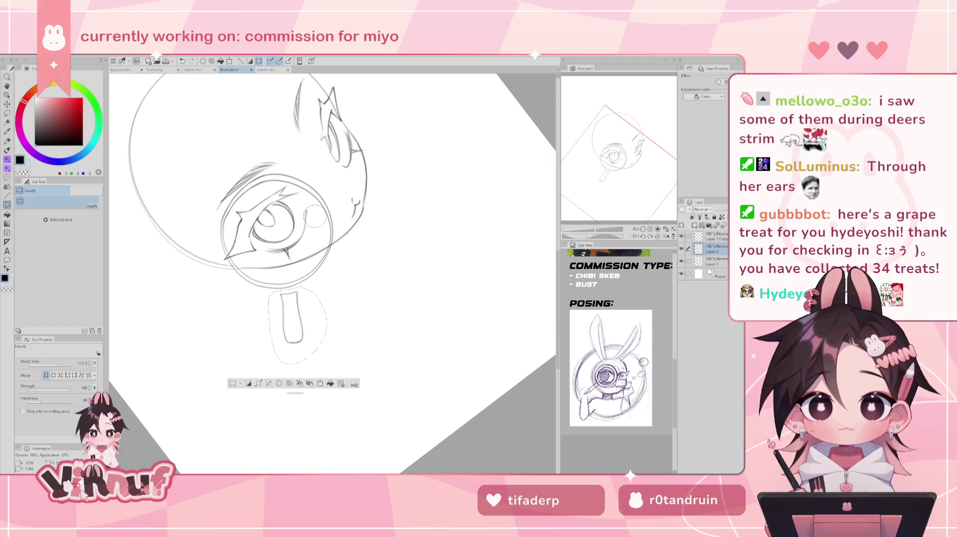
key("b")
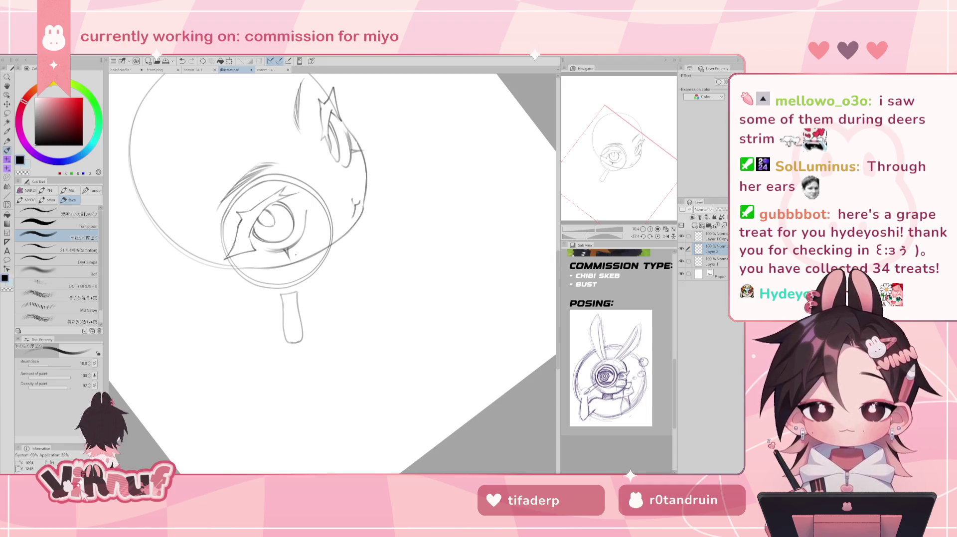
Step: Lasso the handle again, move it slightly lower, and deselect
key("m")
mouse_move(287, 290)
left_mouse_down()
mouse_move(297, 289)
mouse_move(300, 319)
left_mouse_up()
key("k")
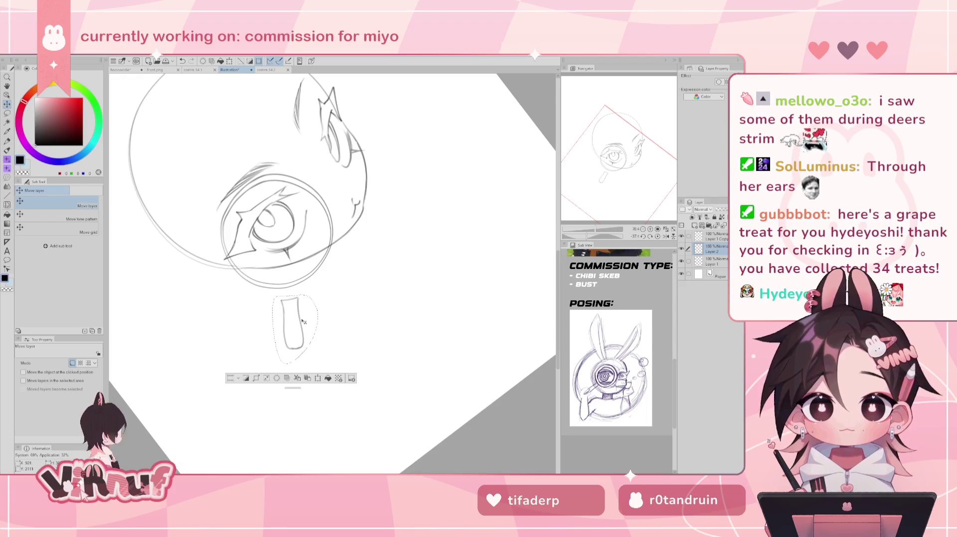
key("ctrl+d")
key("b")
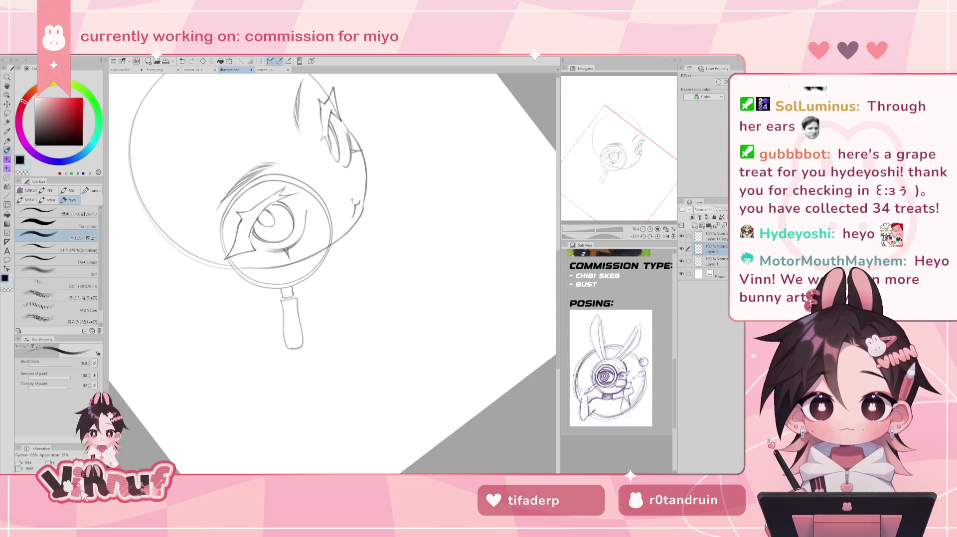
Step: Erase the overlapping lines where the magnifier ring meets the handle, then reset the view to the full page
key("e")
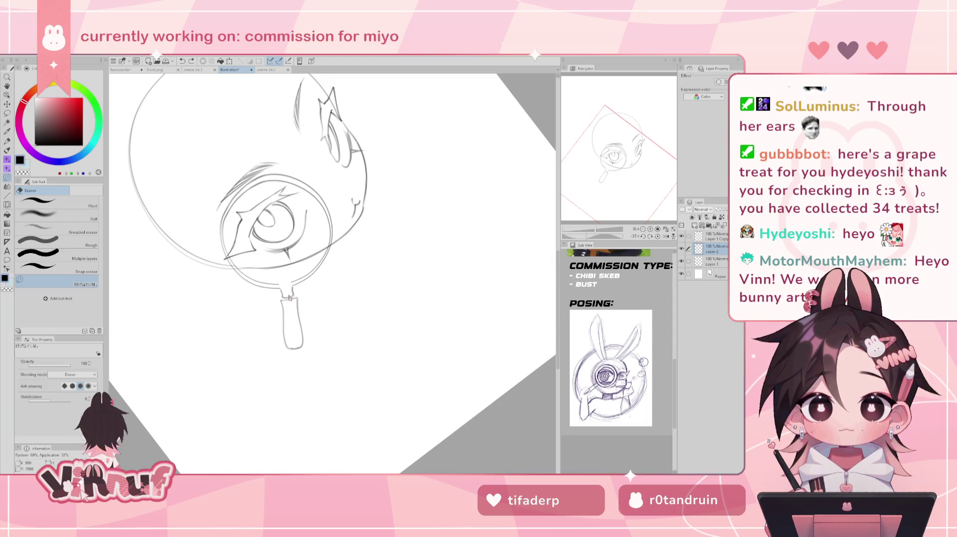
left_click_drag(286, 294, 293, 292)
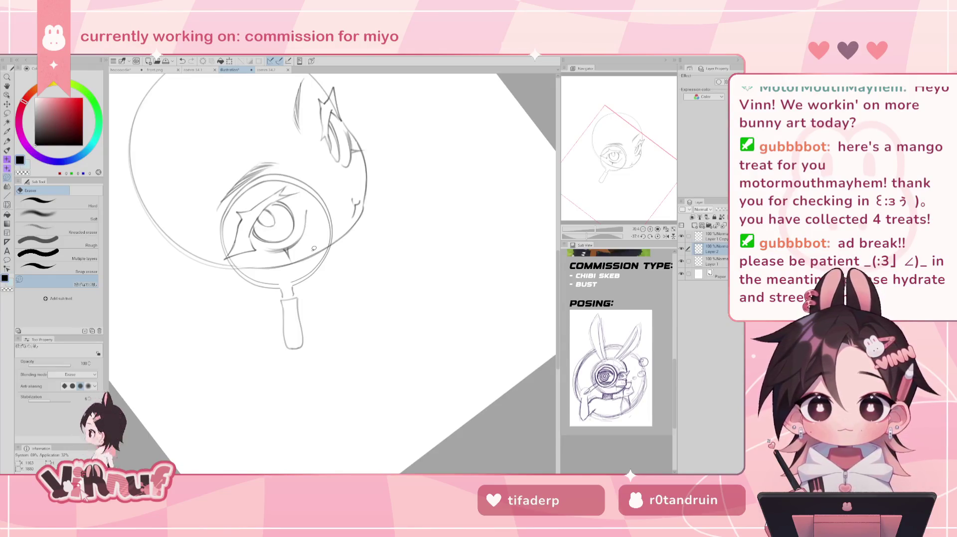
key("b")
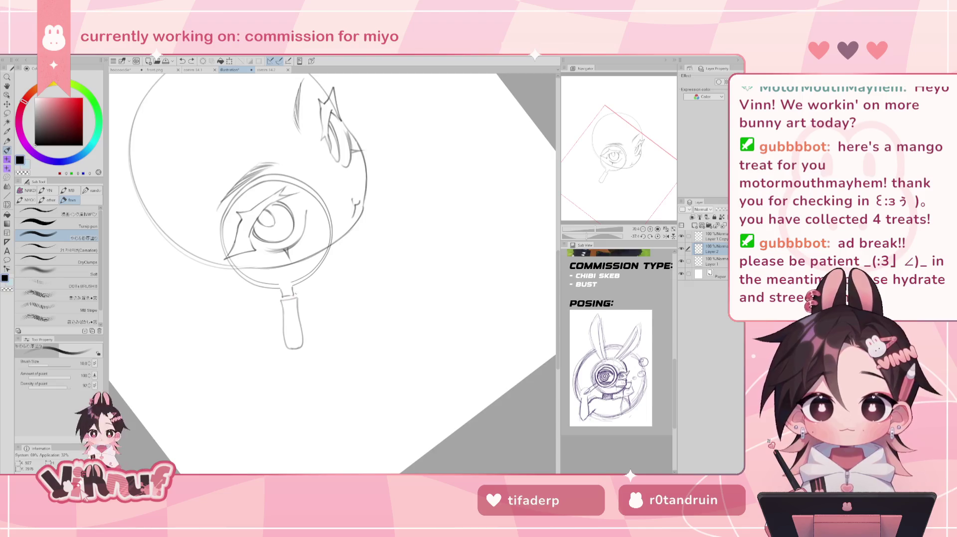
key("ctrl+0")
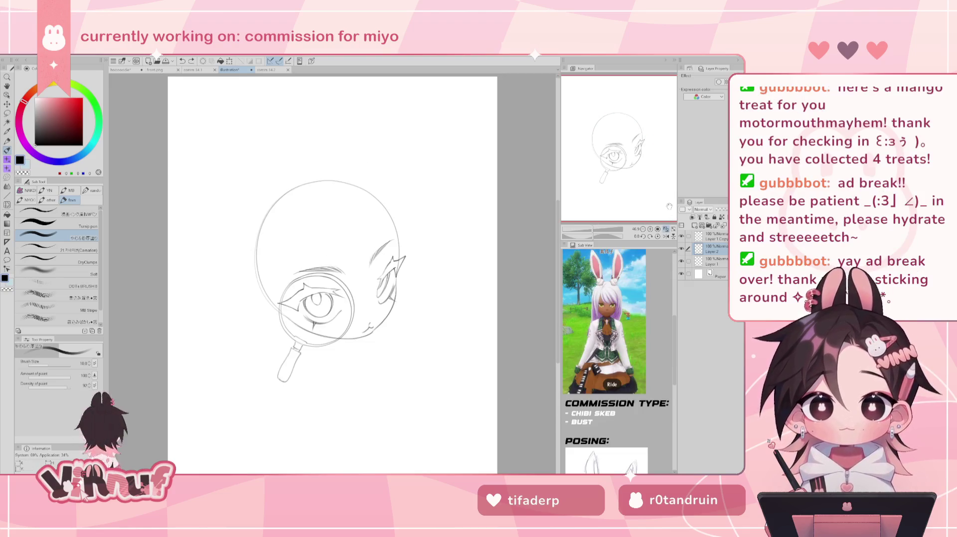
Step: Sketch strokes along the magnifier handle and its bottom to start the holding hand, undoing a stray stroke
left_click_drag(617, 432, 625, 302)
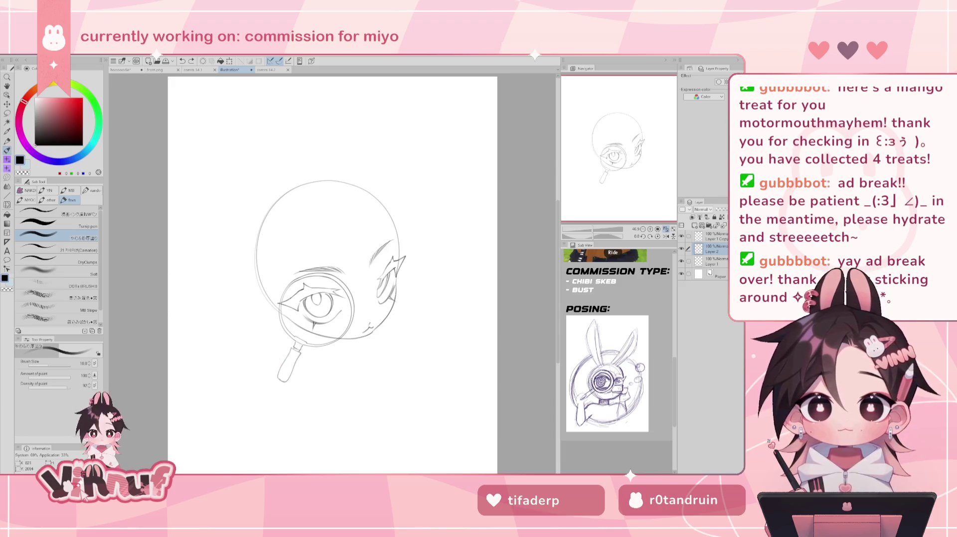
left_click_drag(279, 355, 297, 368)
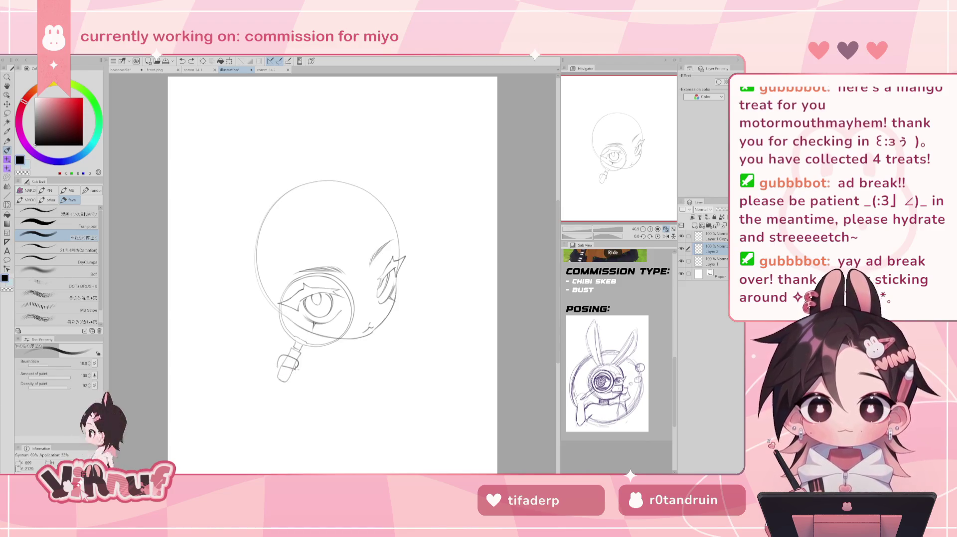
mouse_move(281, 368)
left_mouse_down()
mouse_move(297, 372)
mouse_move(296, 385)
mouse_move(270, 380)
left_mouse_up()
key("ctrl+z")
key("ctrl+z")
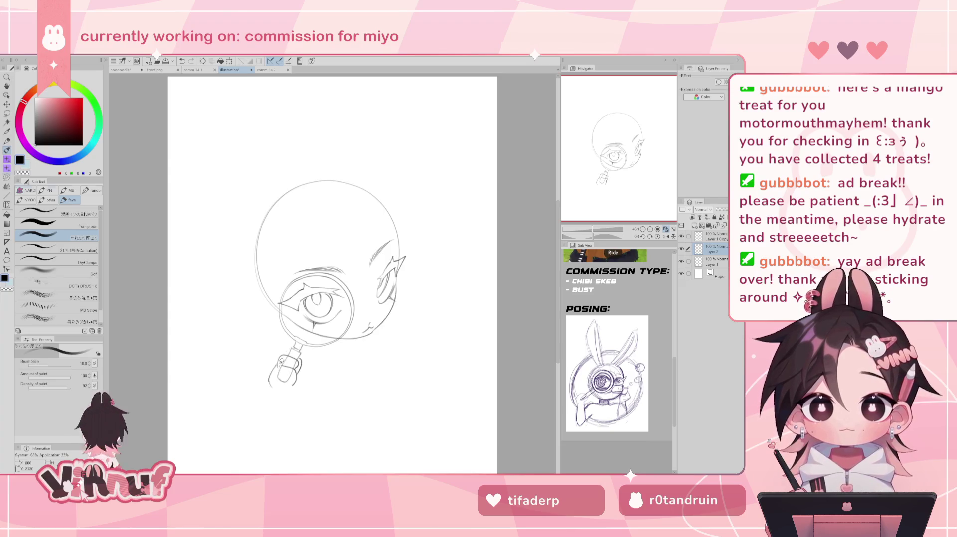
key("e")
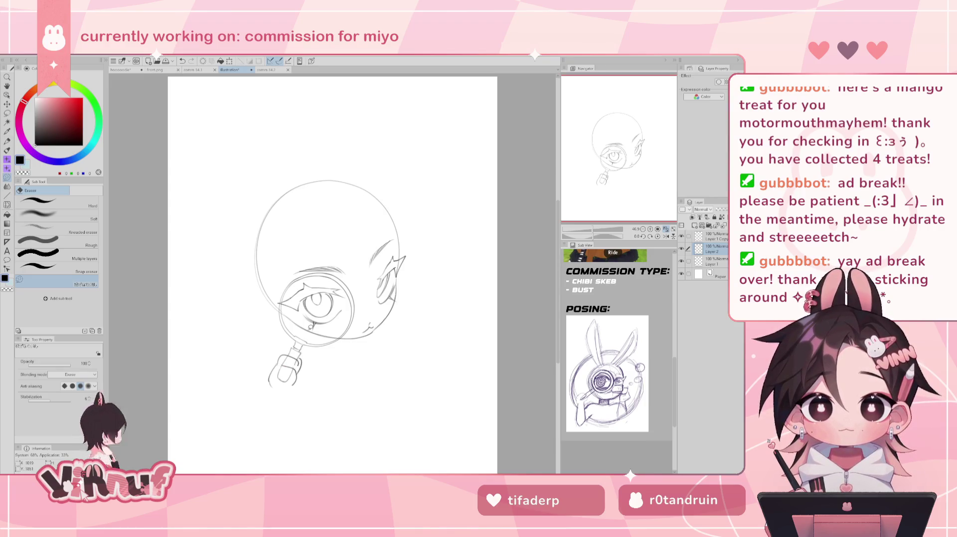
key("p")
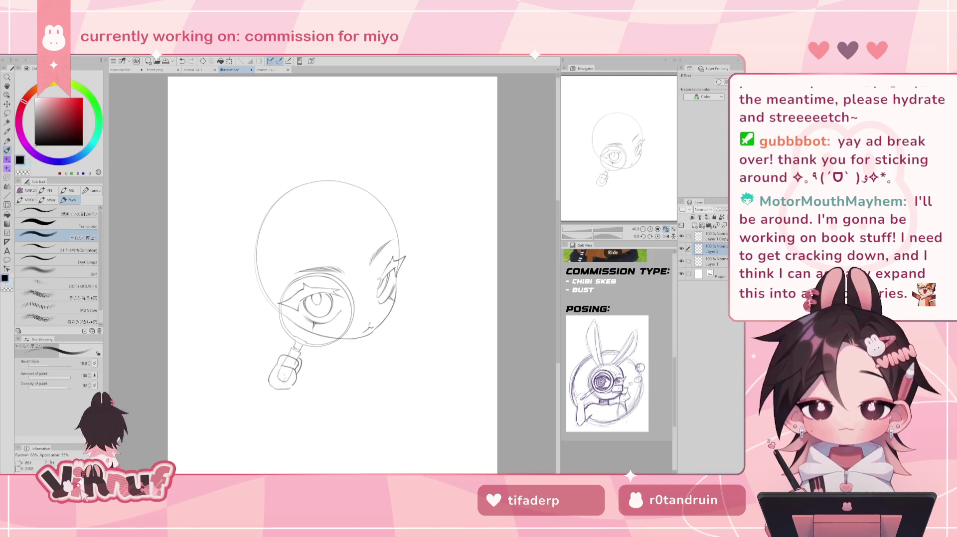
Step: Close off the bottom of the magnifier handle, checking it on a mirrored canvas and erasing stray lines
left_click_drag(270, 387, 293, 384)
key("h")
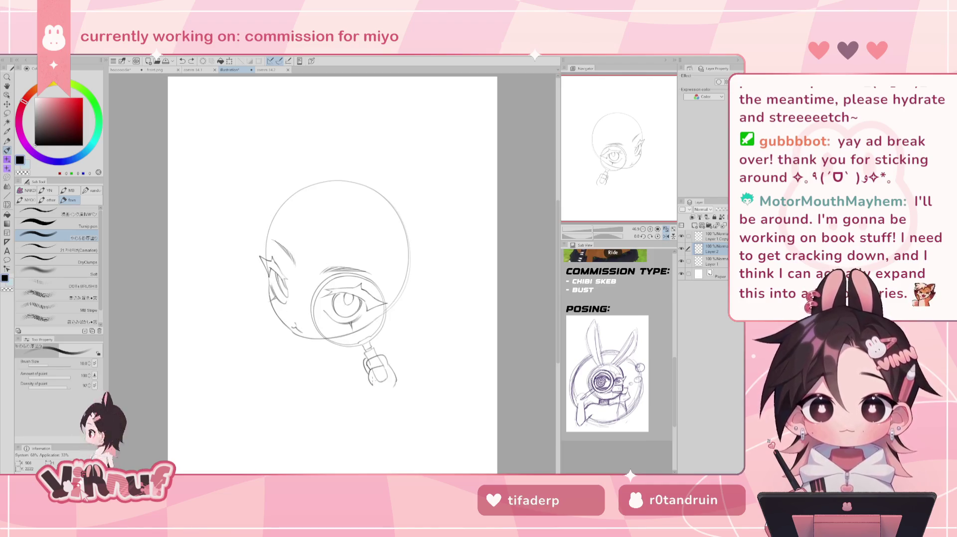
left_click_drag(371, 383, 394, 388)
key("ctrl+z")
key("ctrl+z")
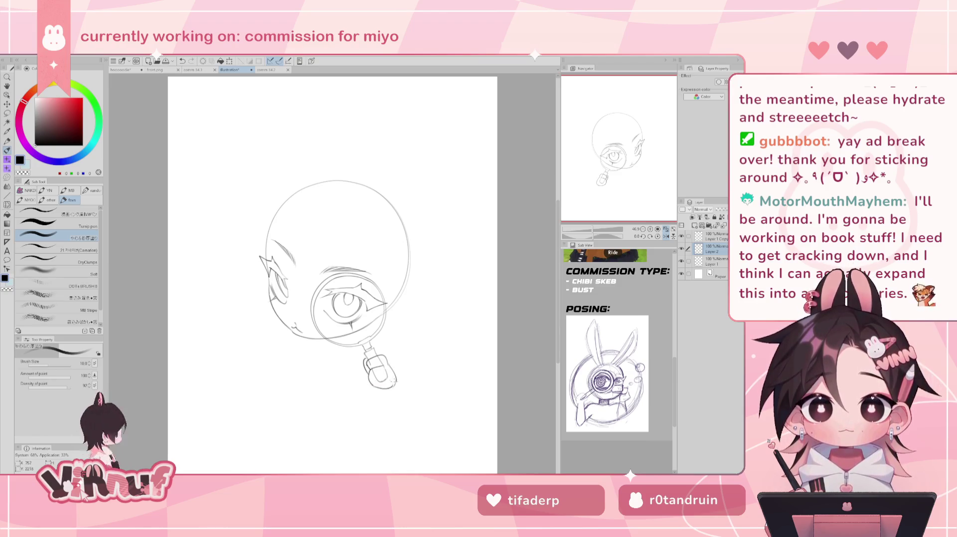
key("h")
key("e")
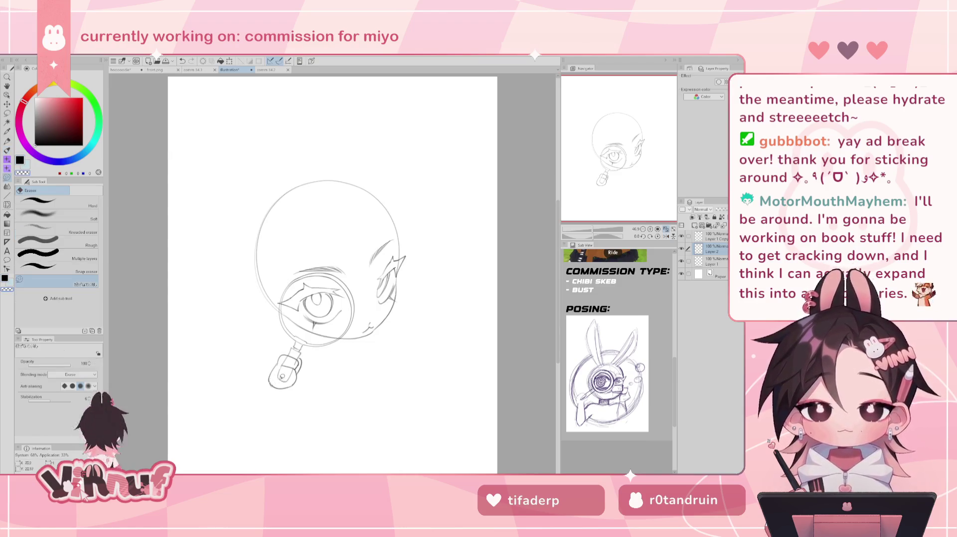
left_click_drag(277, 388, 273, 384)
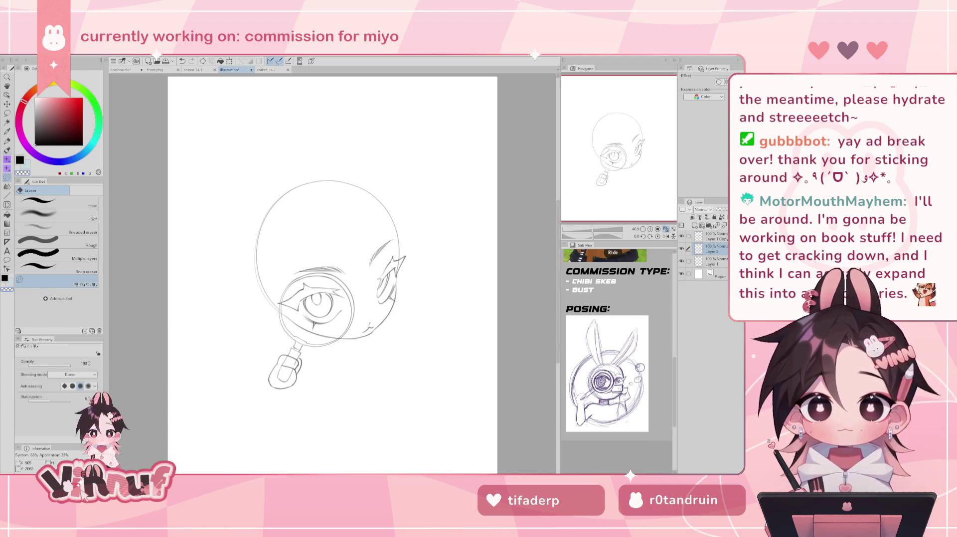
key("p")
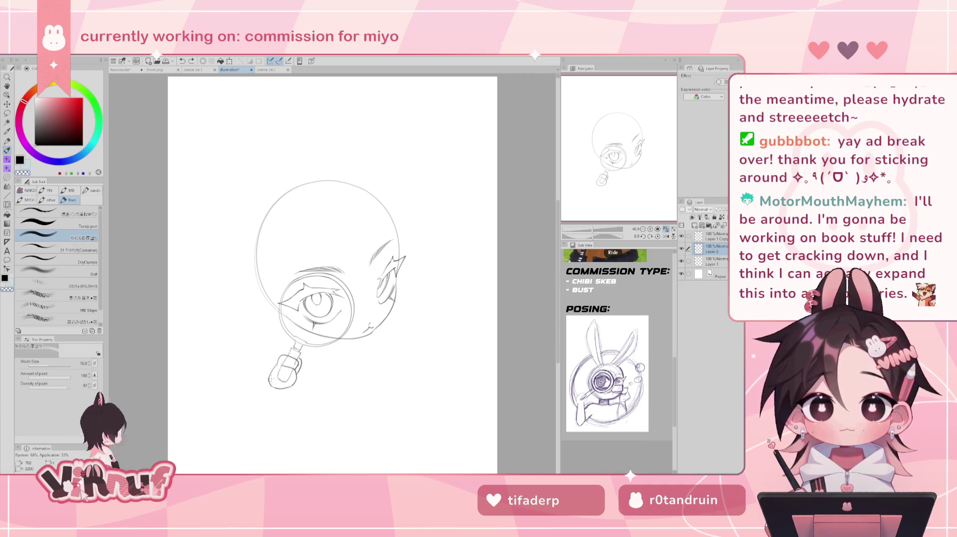
key("e")
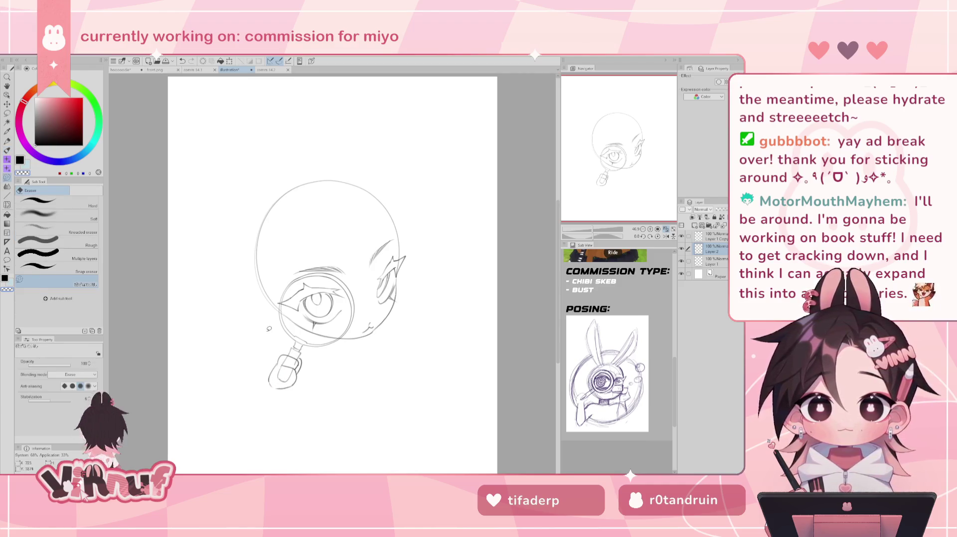
key("p")
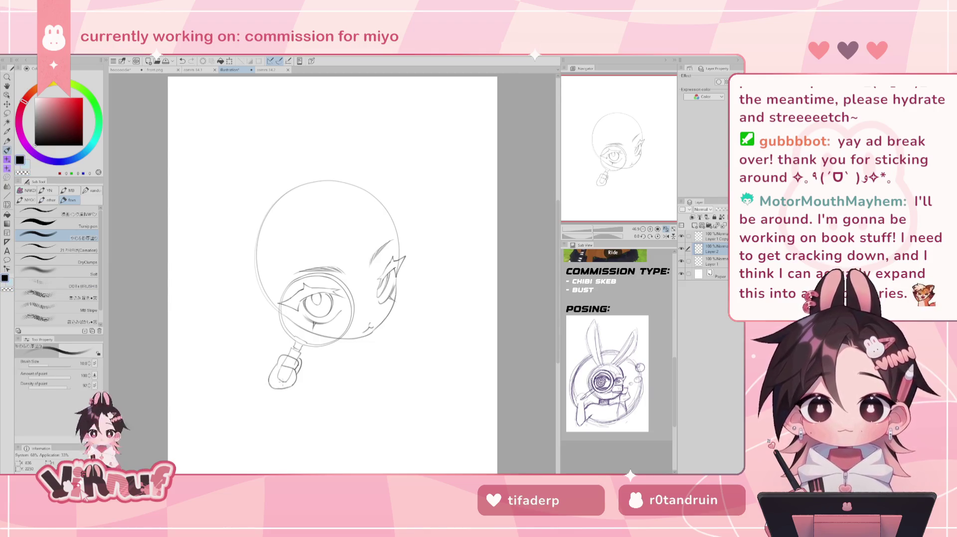
left_click_drag(267, 382, 278, 389)
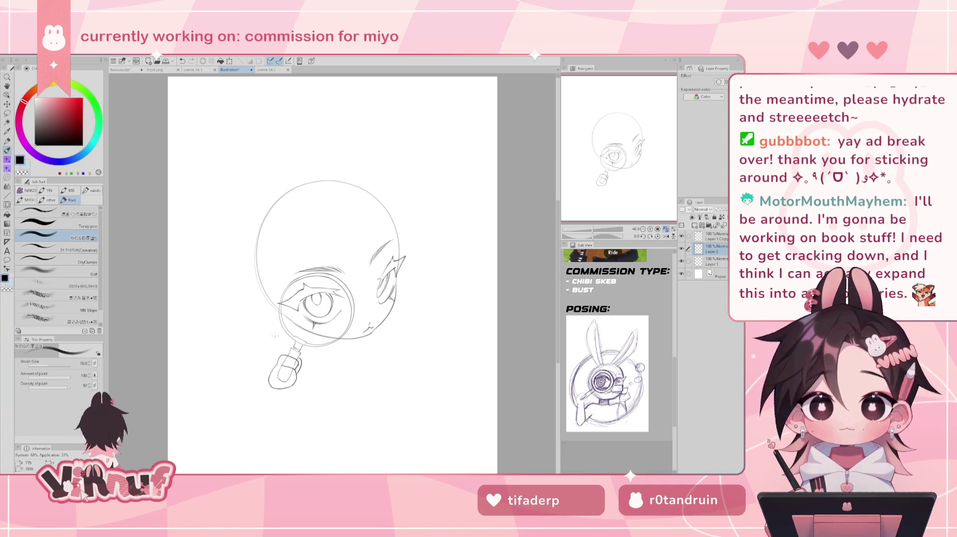
Step: Erase the hand's inner finger lines and add a short line on its right edge
key("e")
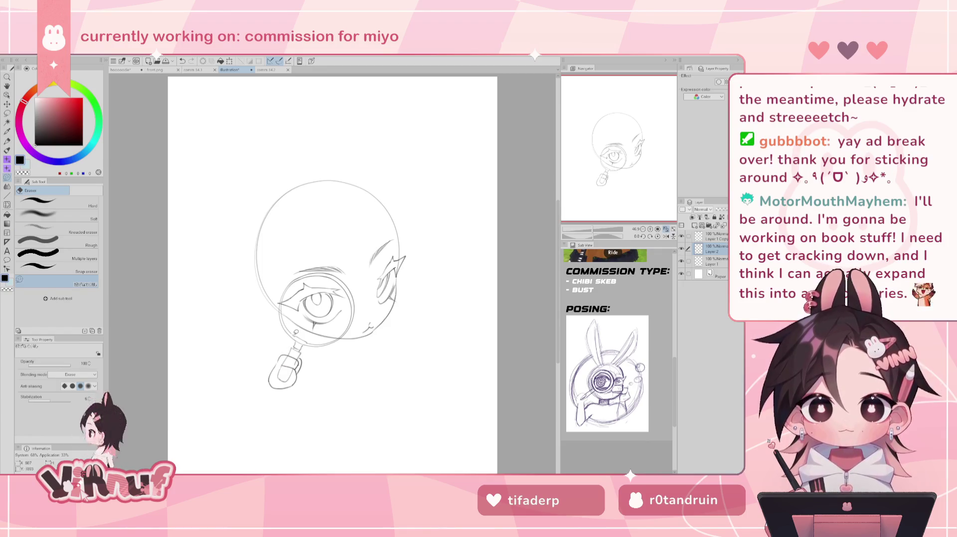
key("p")
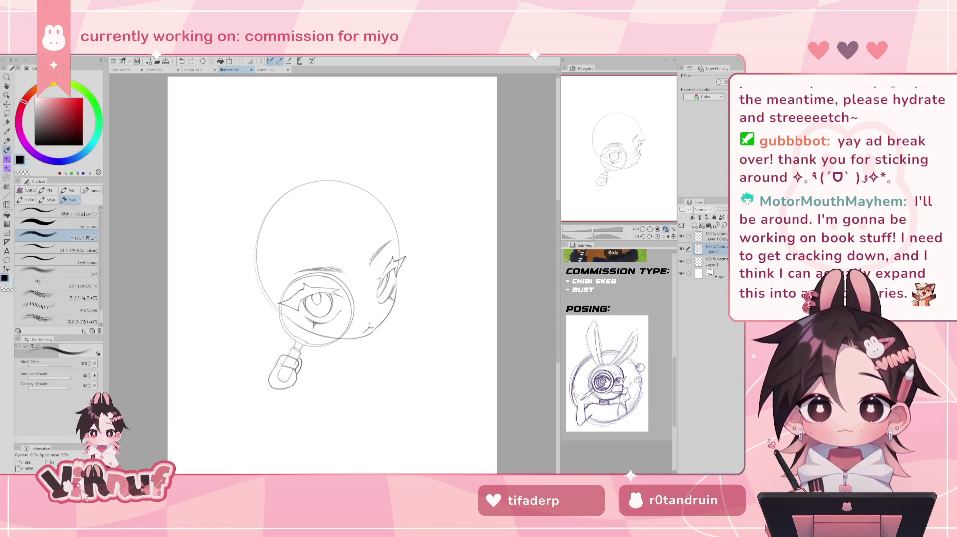
key("e")
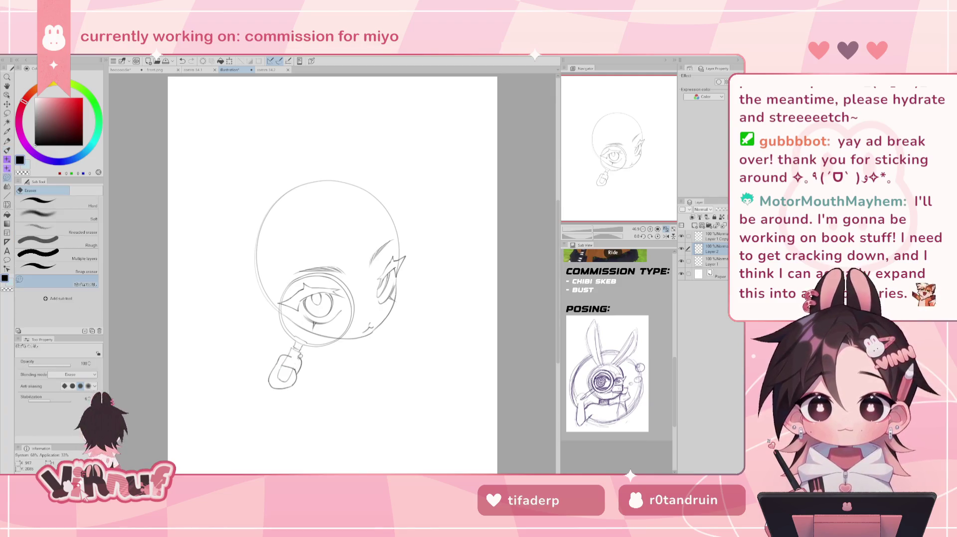
key("p")
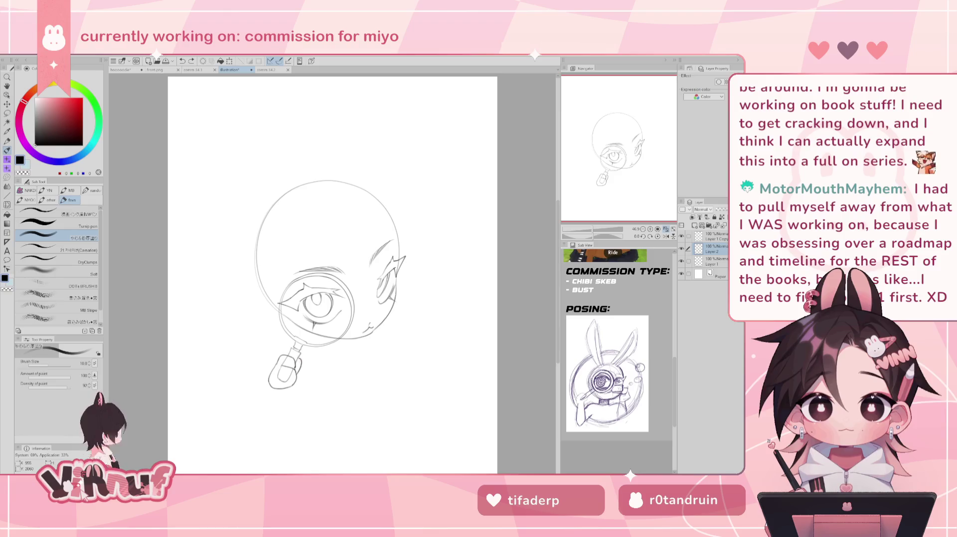
key("e")
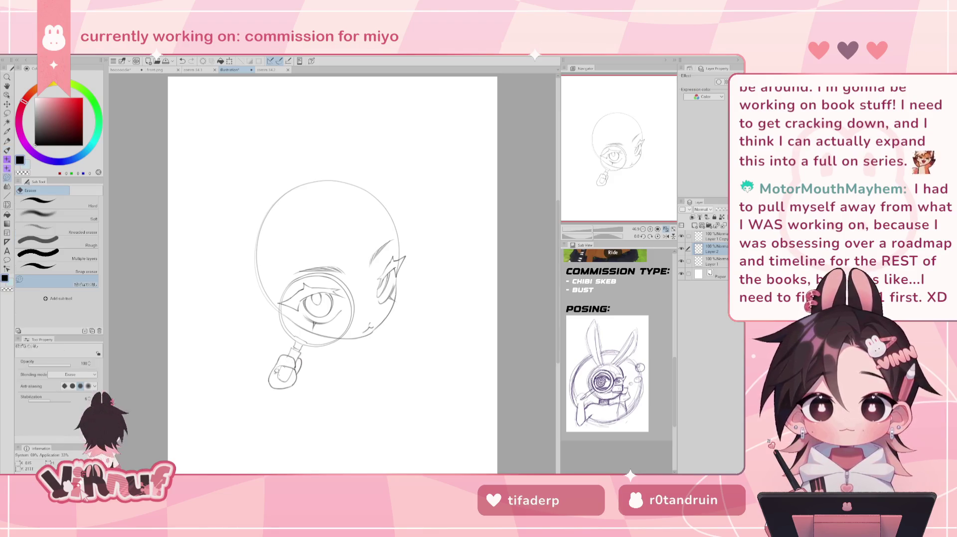
left_click_drag(279, 375, 287, 368)
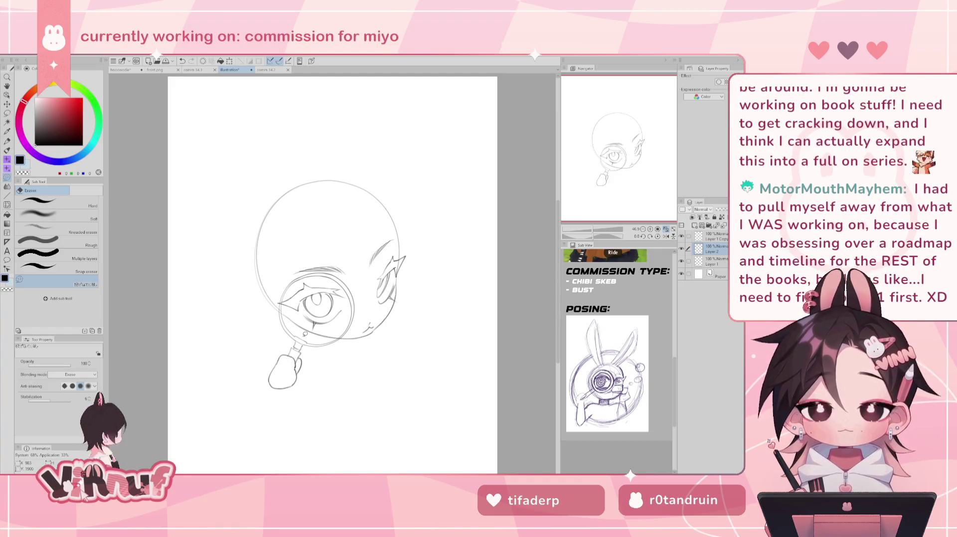
key("p")
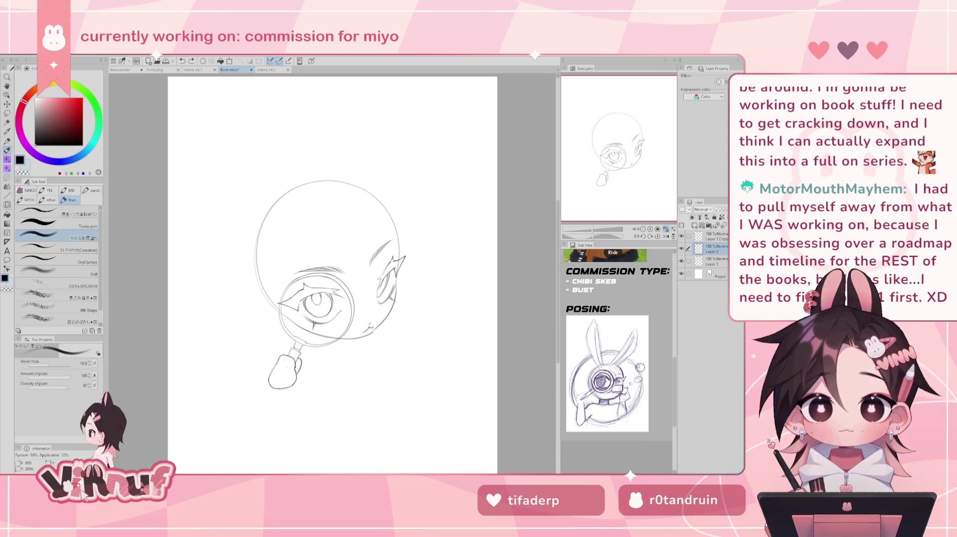
left_click_drag(285, 366, 294, 370)
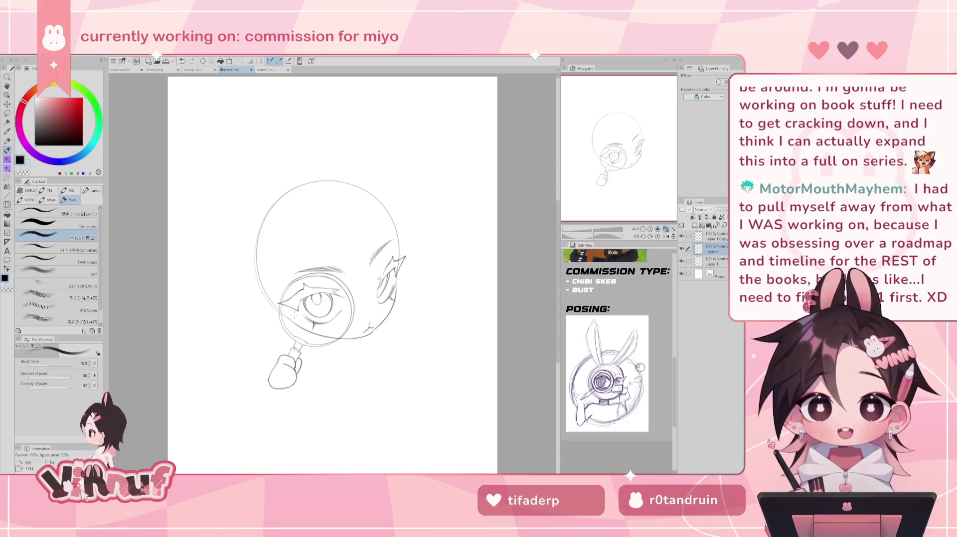
Step: Try strokes for the glove's bottom edge, compare against Layer 2, and add a new blank layer
left_click_drag(250, 383, 270, 373)
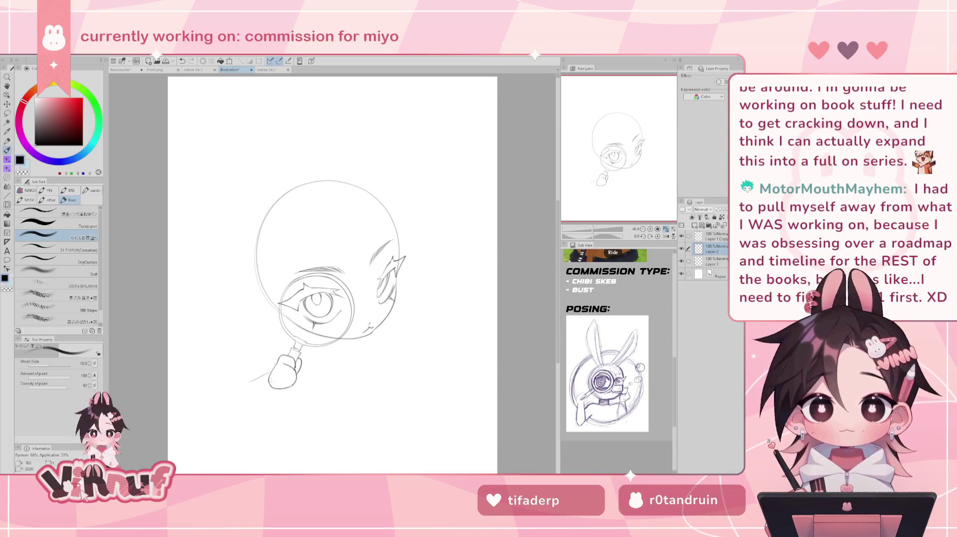
key("ctrl+z")
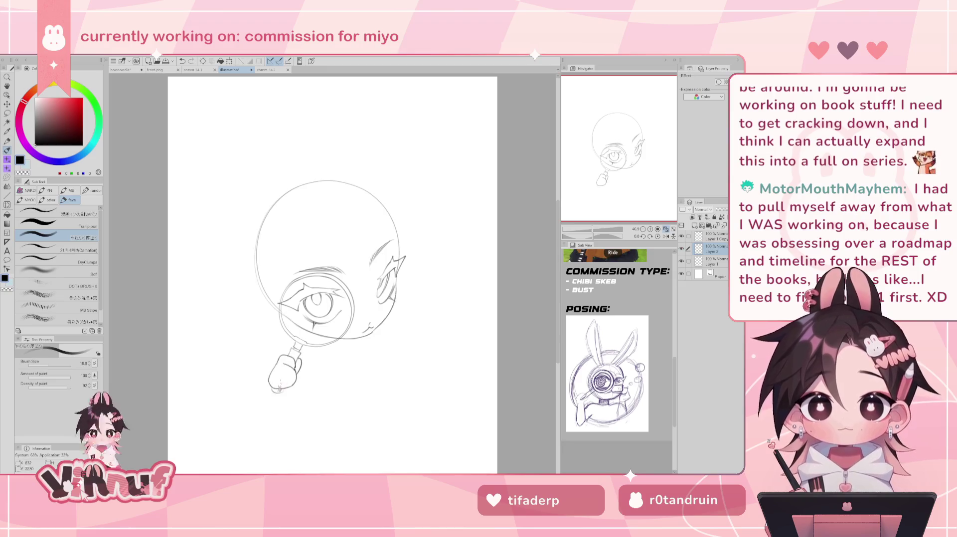
left_click_drag(271, 389, 283, 392)
key("ctrl+z")
key("ctrl+z")
key("ctrl+z")
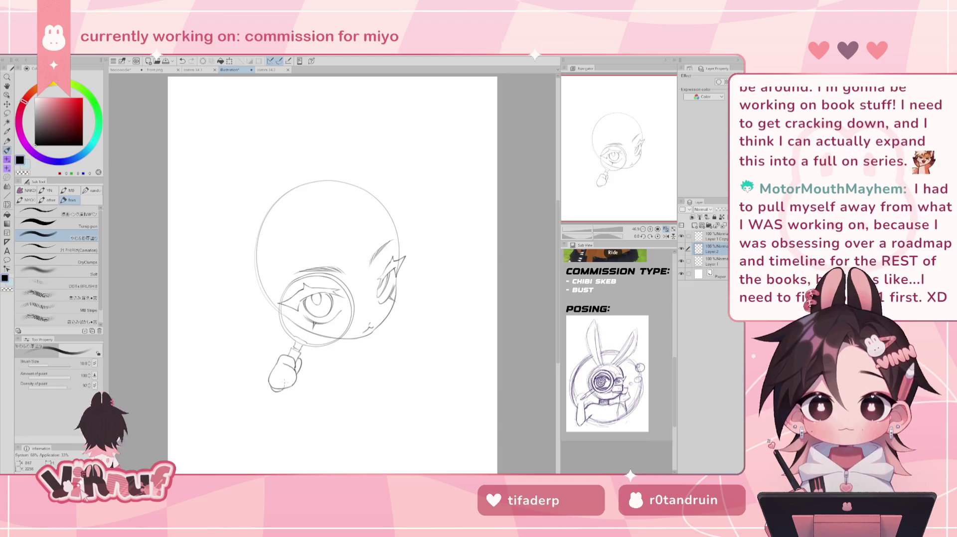
key("ctrl+z")
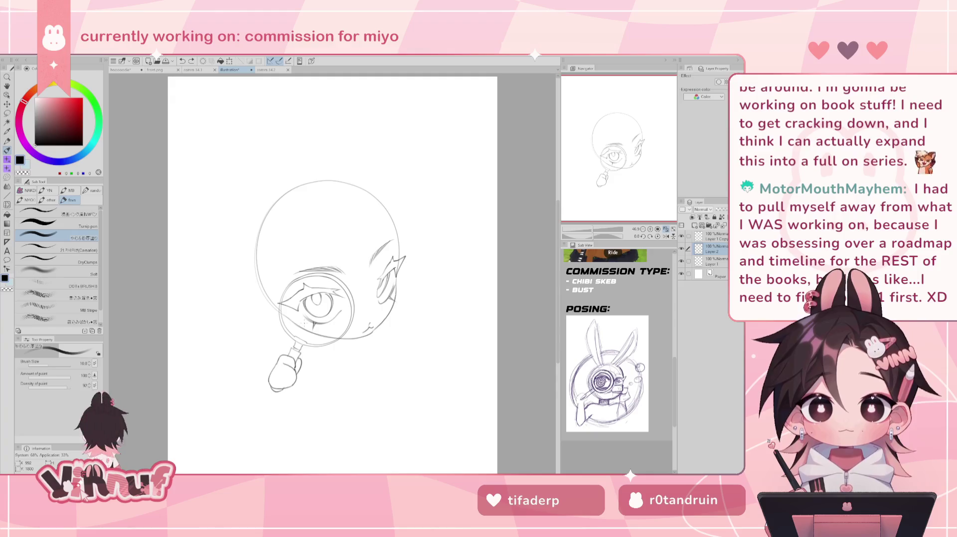
left_click(681, 249)
left_click(681, 248)
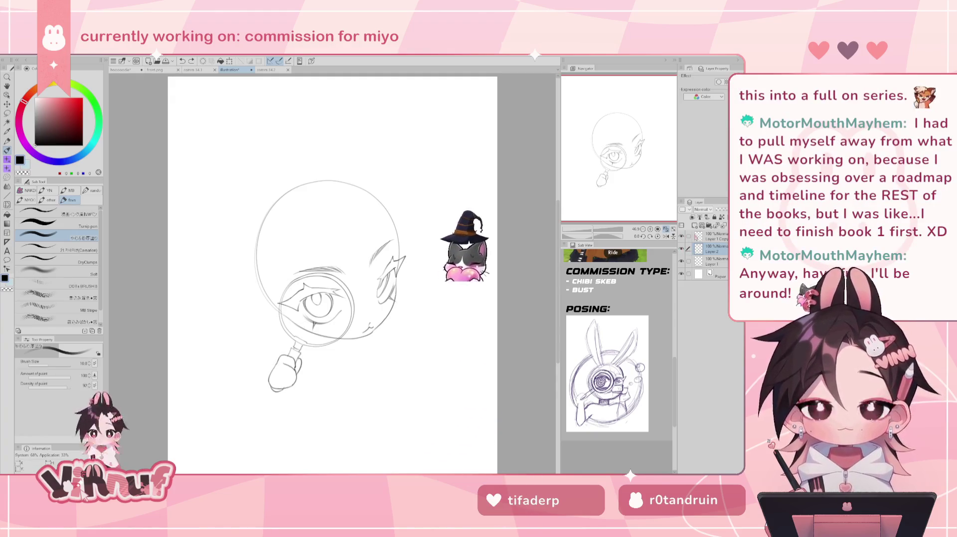
key("ctrl+shift+n")
Step: Lasso the upper-right part of the head and shift it down slightly
key("m")
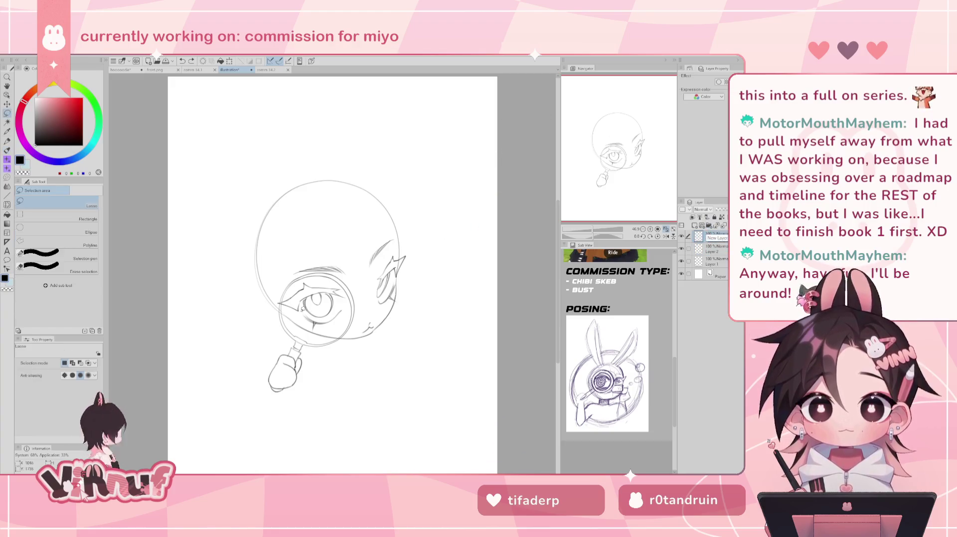
left_click_drag(305, 310, 306, 316)
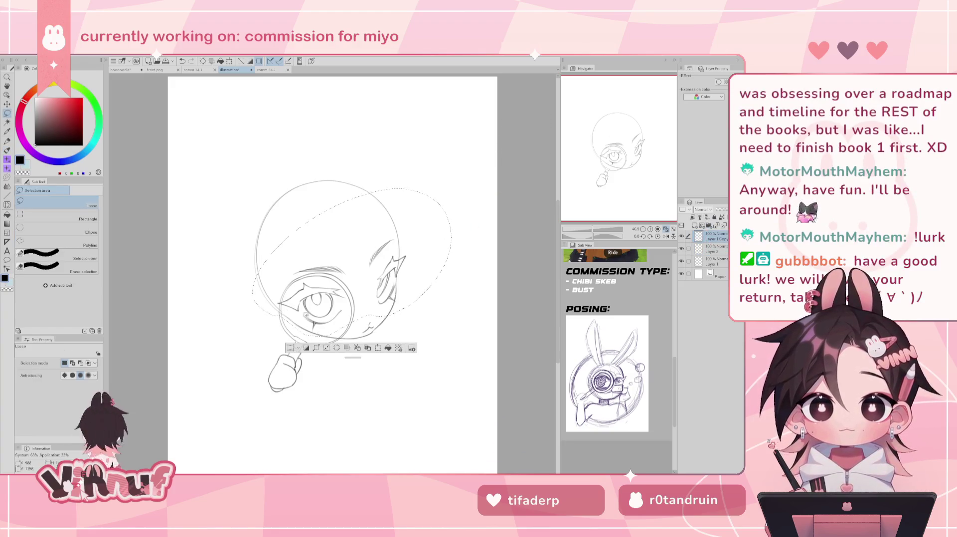
key("k")
left_click_drag(386, 304, 387, 305)
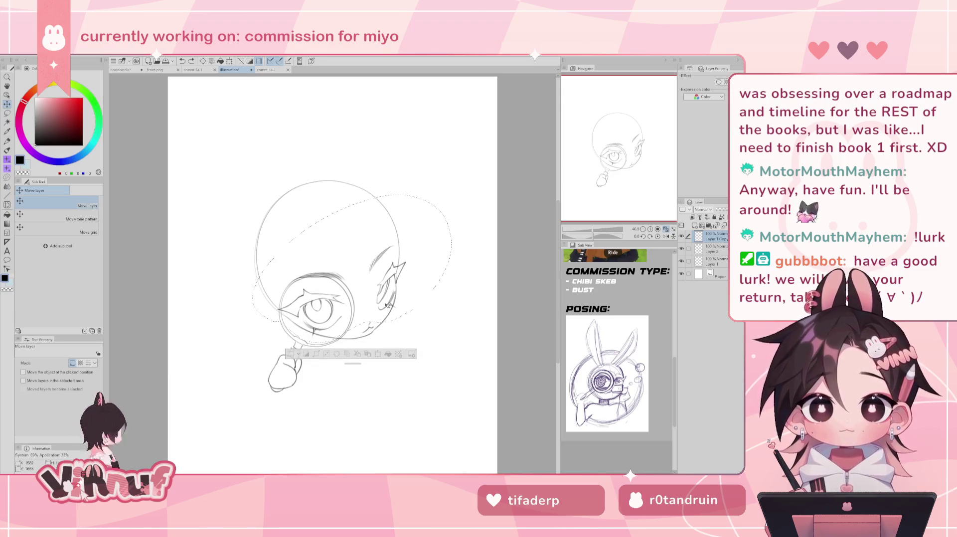
key("ctrl+d")
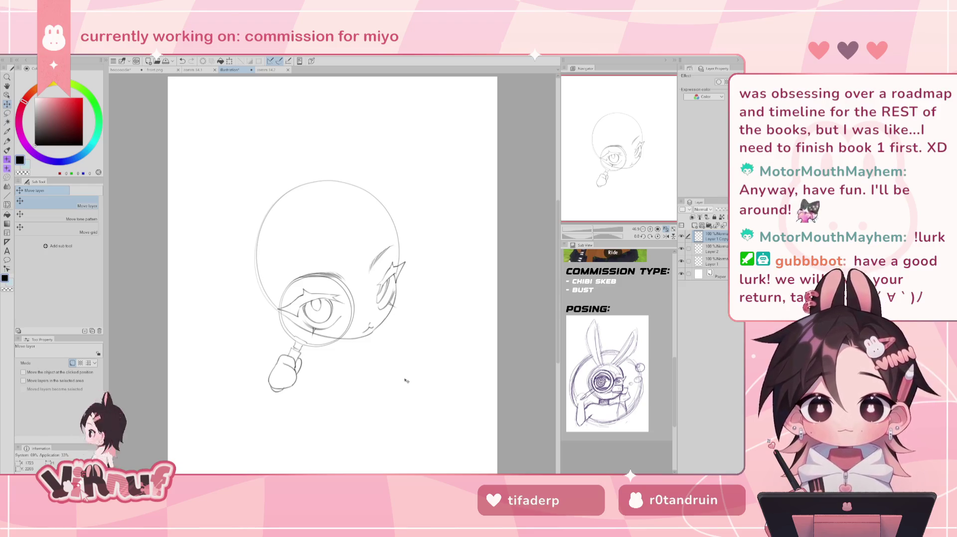
Step: Lasso the eye and magnifying glass, move them slightly right, and check proportions on a mirrored canvas
key("m")
left_click_drag(303, 255, 349, 251)
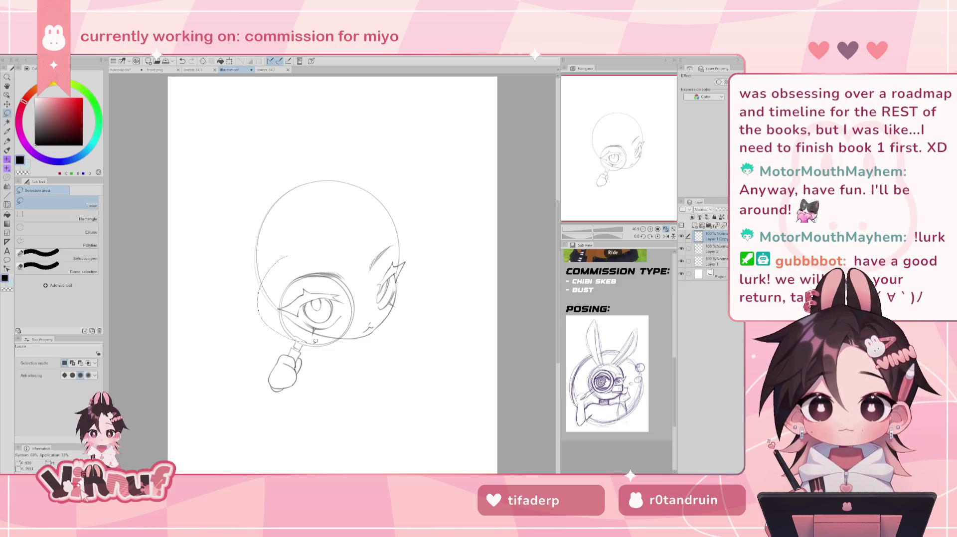
key("v")
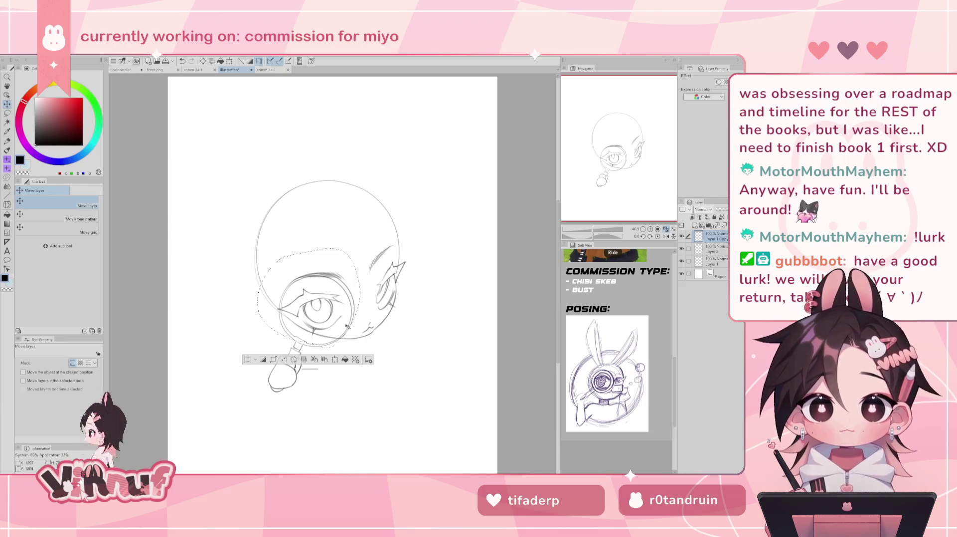
left_click_drag(344, 319, 347, 324)
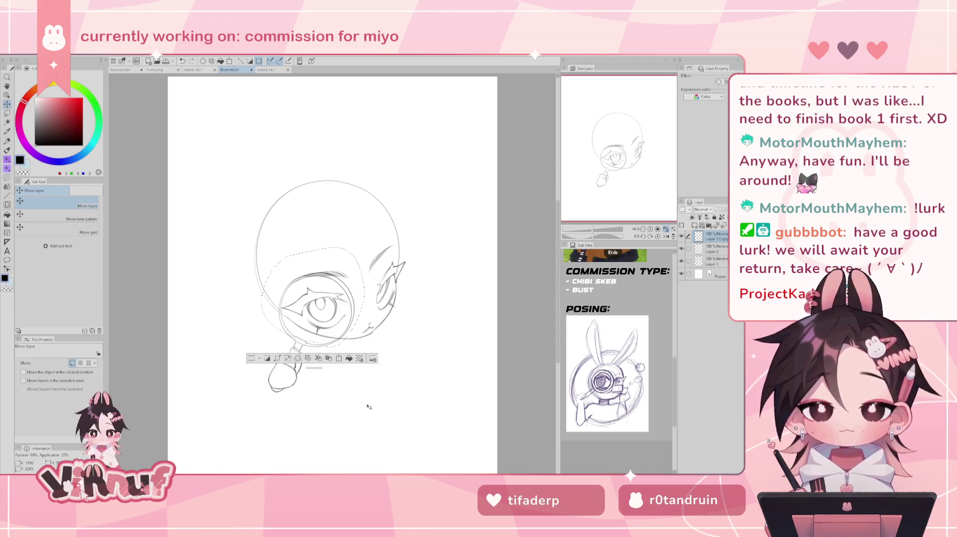
key("ctrl+d")
key("h")
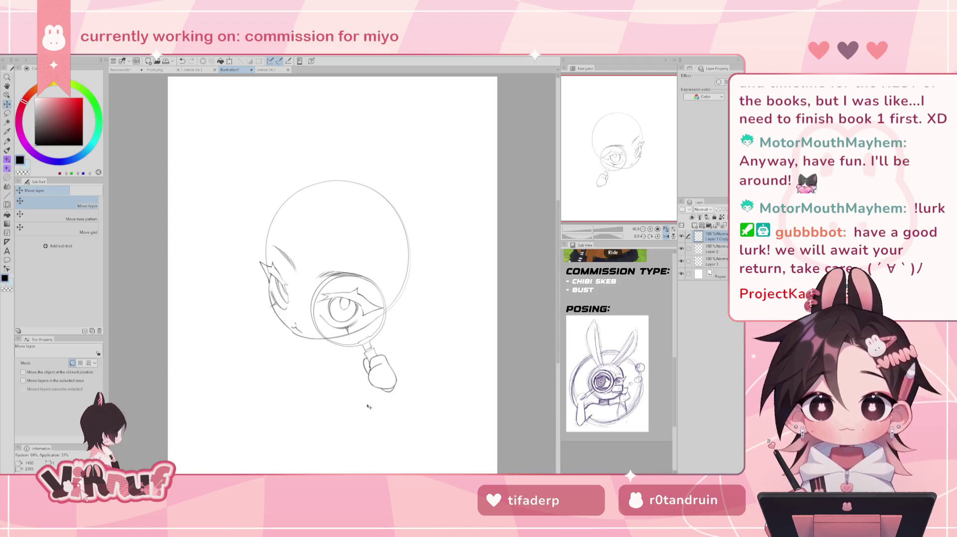
key("h")
key("b")
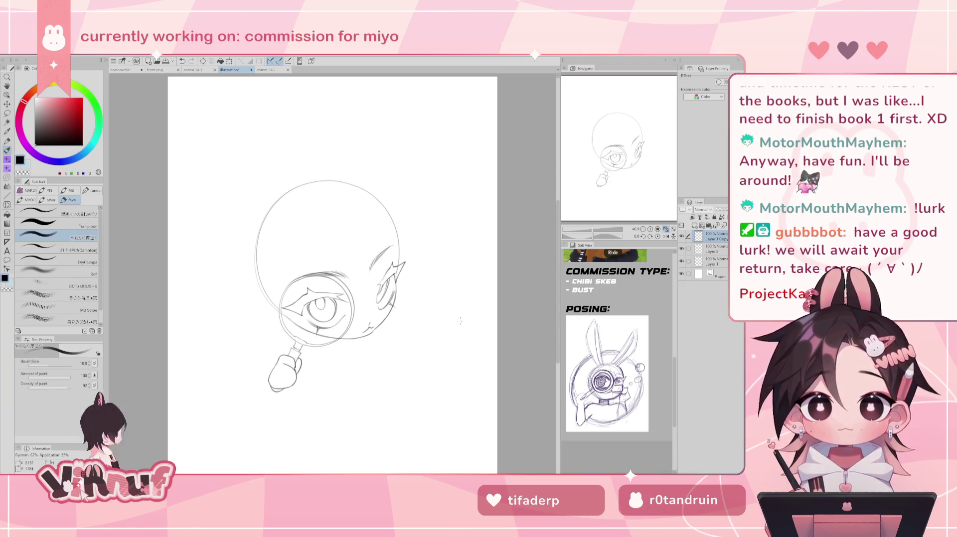
Step: Compare sketch layers by toggling visibility, make Layer 2 active, and try then remove a stroke beside the ear
left_click(682, 237)
left_click(682, 237)
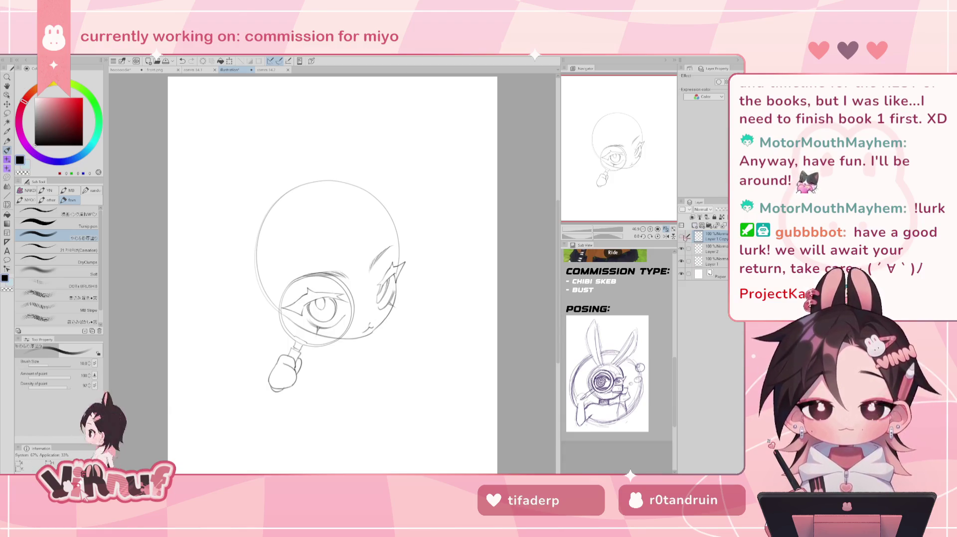
left_click(682, 237)
left_click(682, 237)
left_click(682, 249)
left_click(682, 249)
left_click(713, 250)
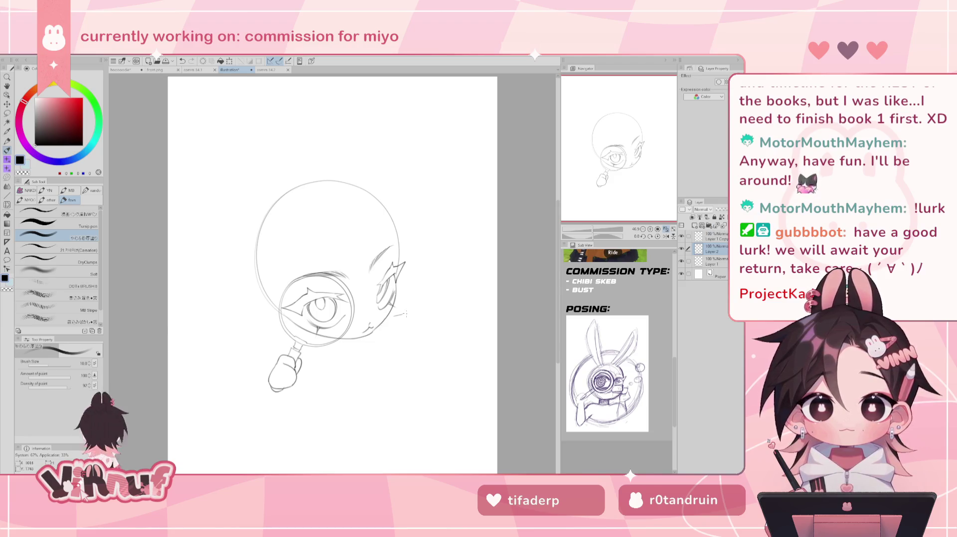
key("ctrl+z")
left_click_drag(397, 314, 411, 313)
key("ctrl+z")
key("ctrl+z")
key("ctrl+z")
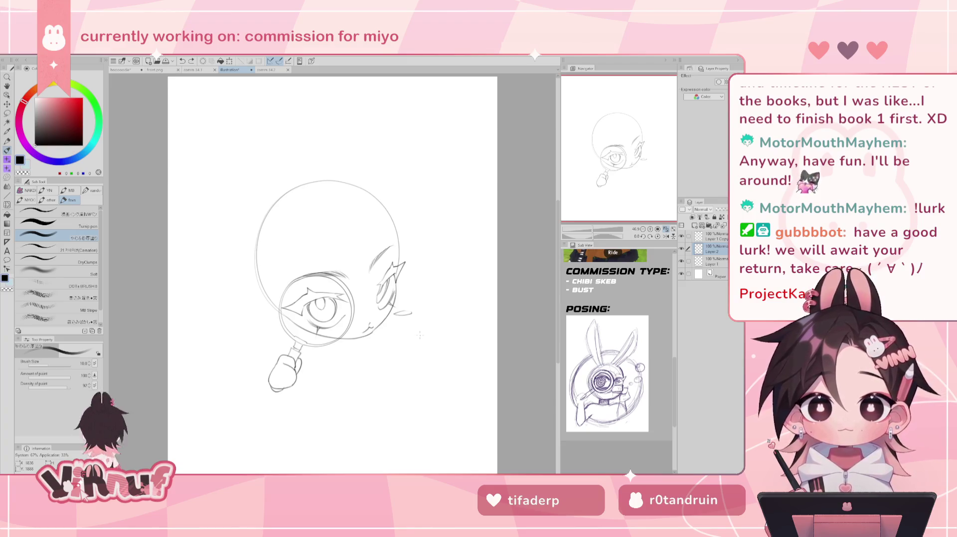
key("ctrl+z")
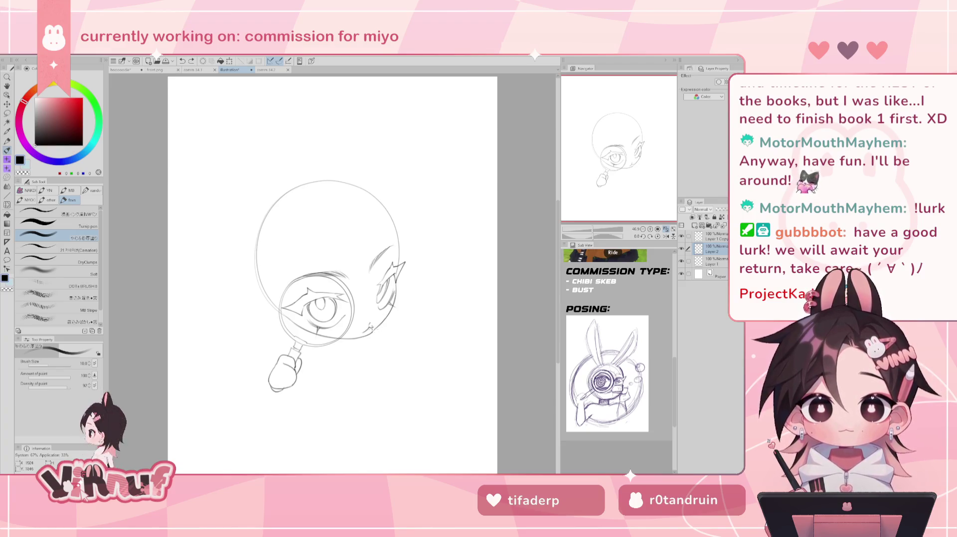
Step: Draw a line along the lower cheek and retry a short stroke near it
left_click_drag(370, 328, 393, 335)
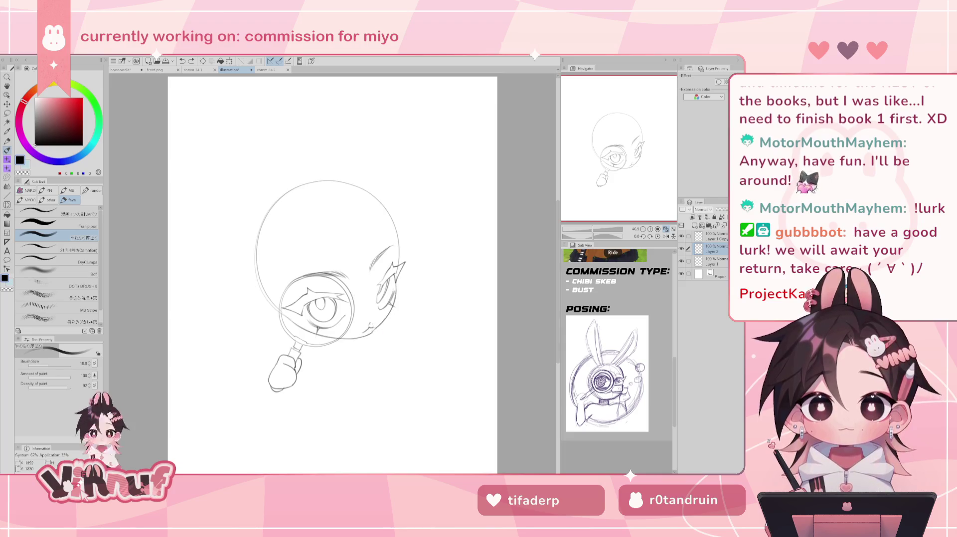
left_click_drag(398, 338, 385, 332)
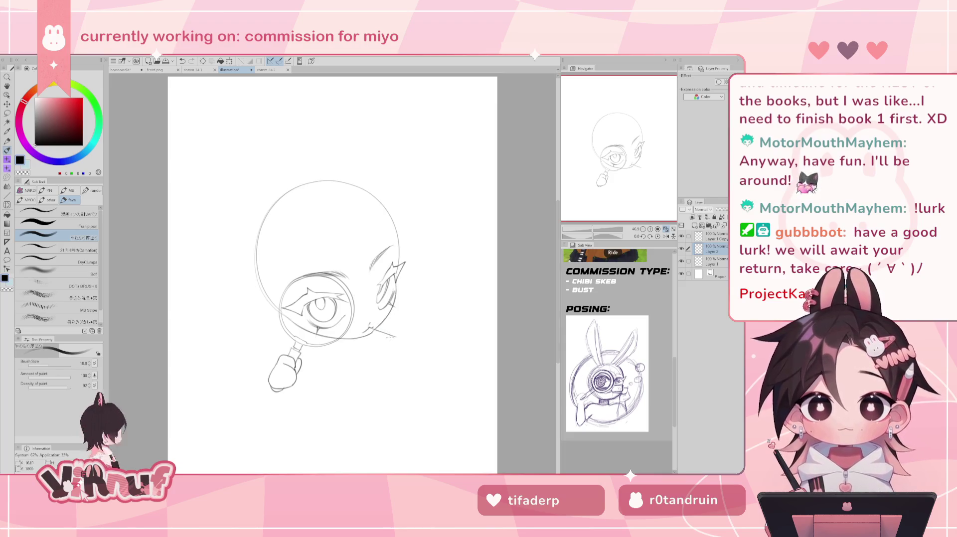
key("ctrl+z")
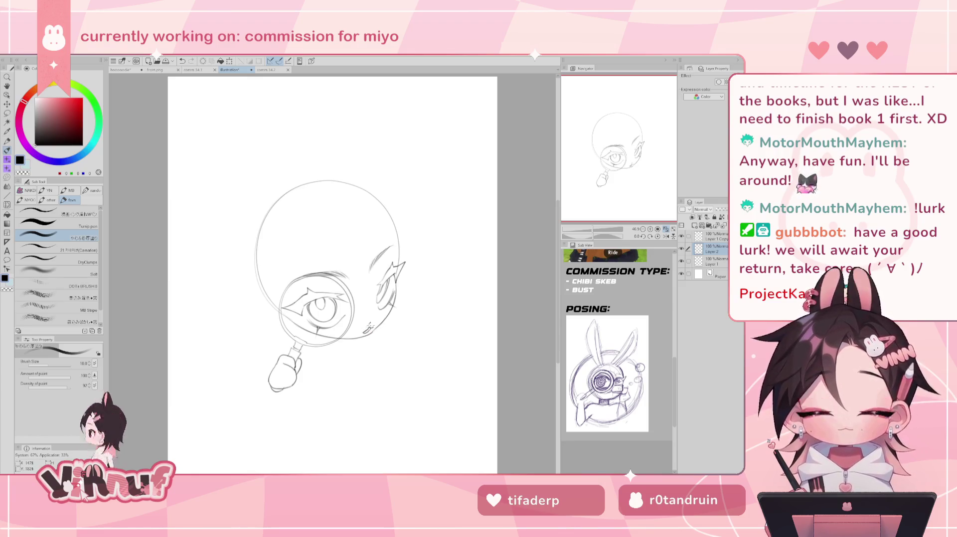
mouse_move(397, 336)
left_mouse_down()
mouse_move(376, 335)
mouse_move(394, 343)
left_mouse_up()
key("ctrl+z")
key("ctrl+z")
key("ctrl+z")
key("ctrl+z")
key("ctrl+z")
key("ctrl+z")
key("ctrl+z")
key("ctrl+z")
key("ctrl+z")
key("ctrl+z")
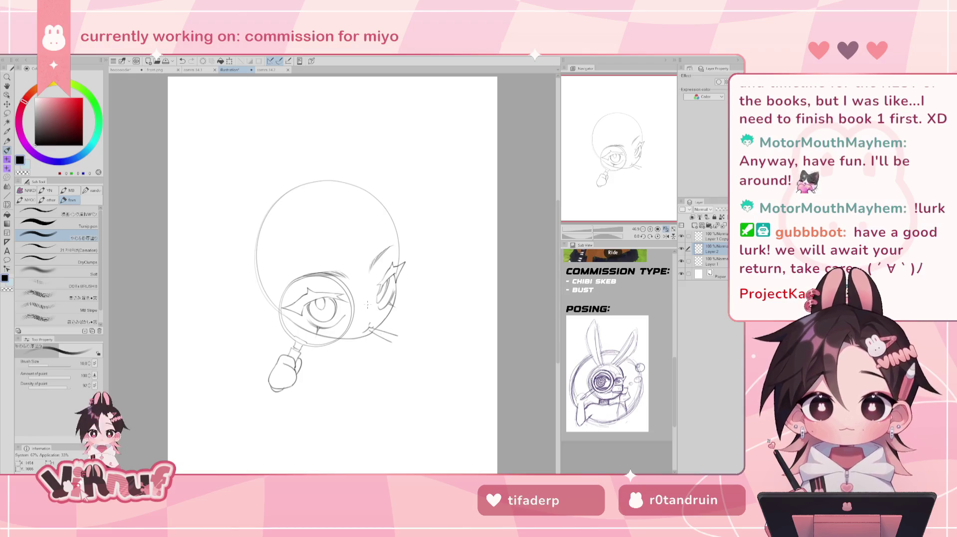
key("ctrl+z")
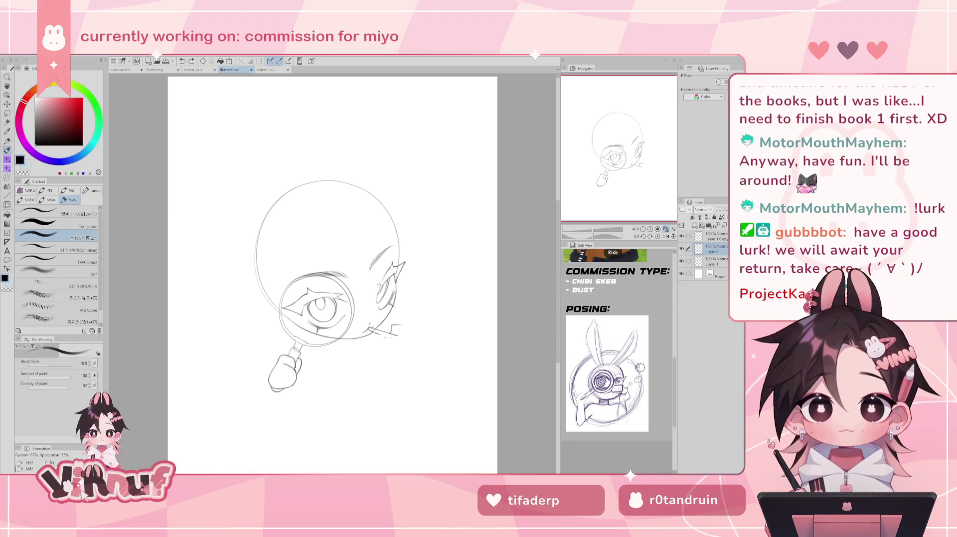
Step: Redraw the small stroke beside the cheek, checking it on a mirrored canvas
key("h")
key("ctrl+z")
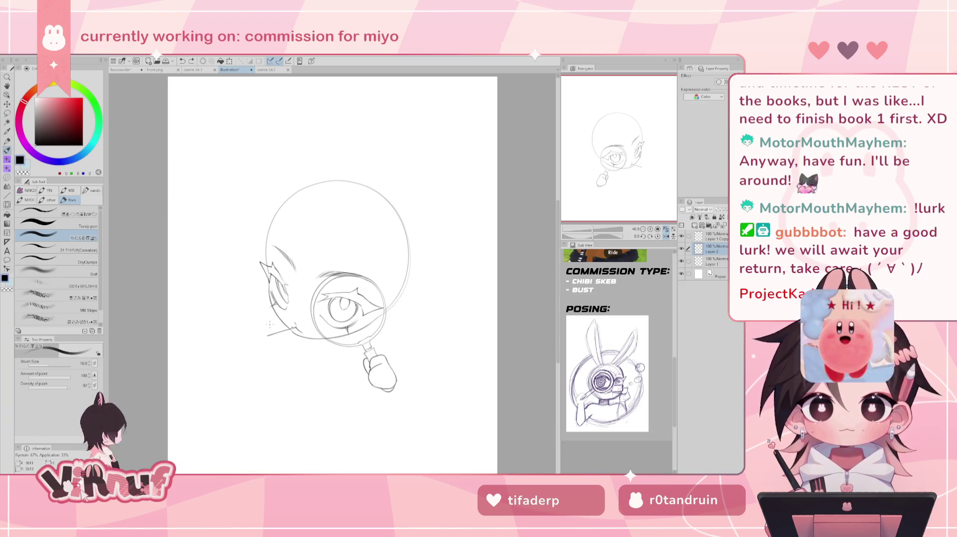
key("h")
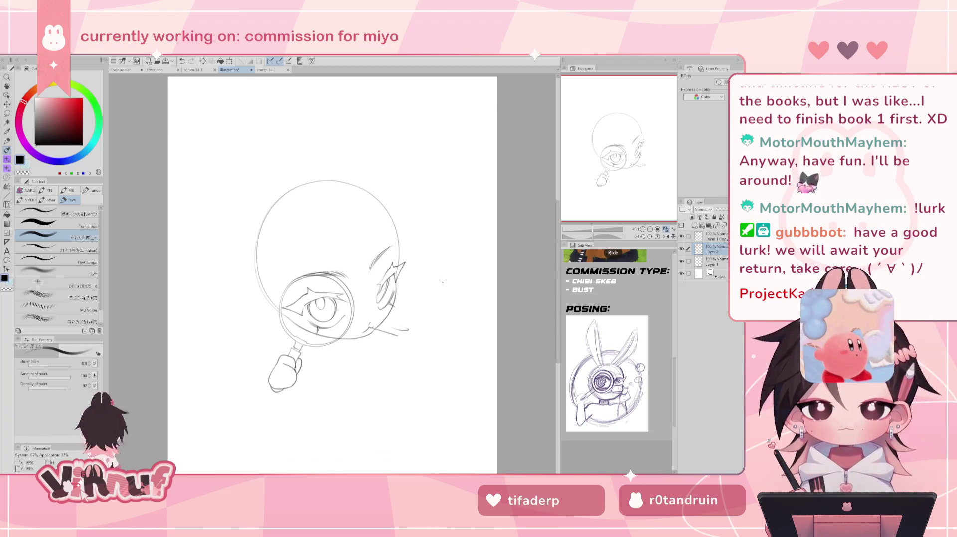
key("ctrl+z")
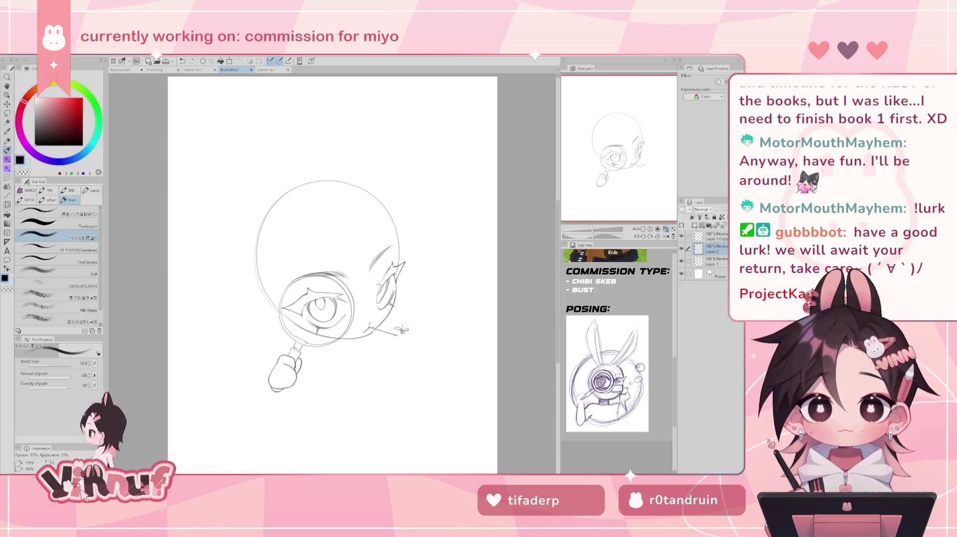
mouse_move(395, 328)
left_mouse_down()
mouse_move(408, 327)
mouse_move(395, 330)
left_mouse_up()
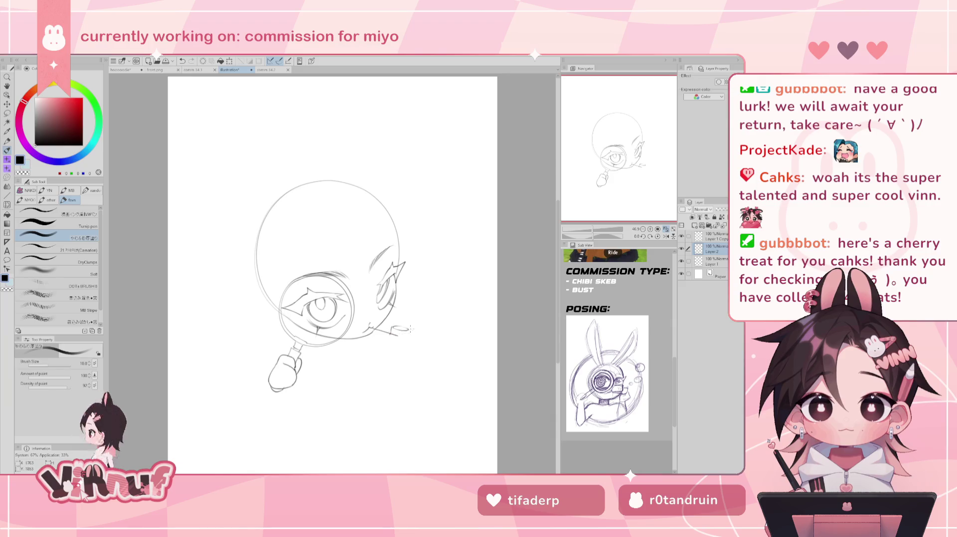
key("h")
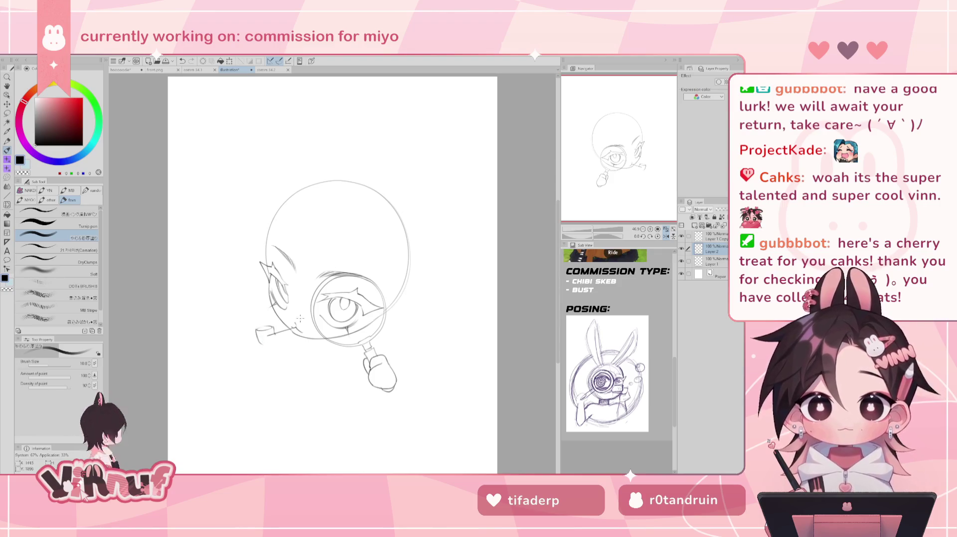
key("e")
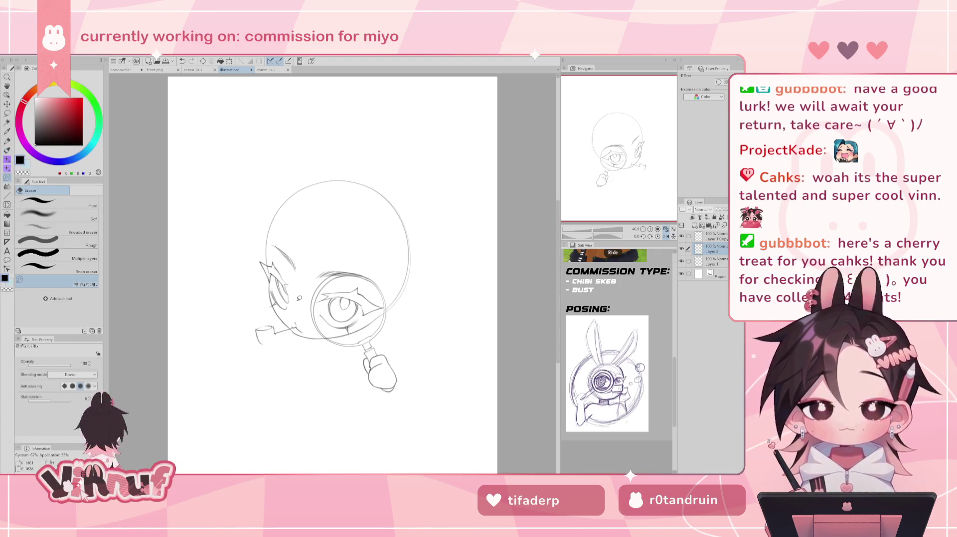
key("h")
key("p")
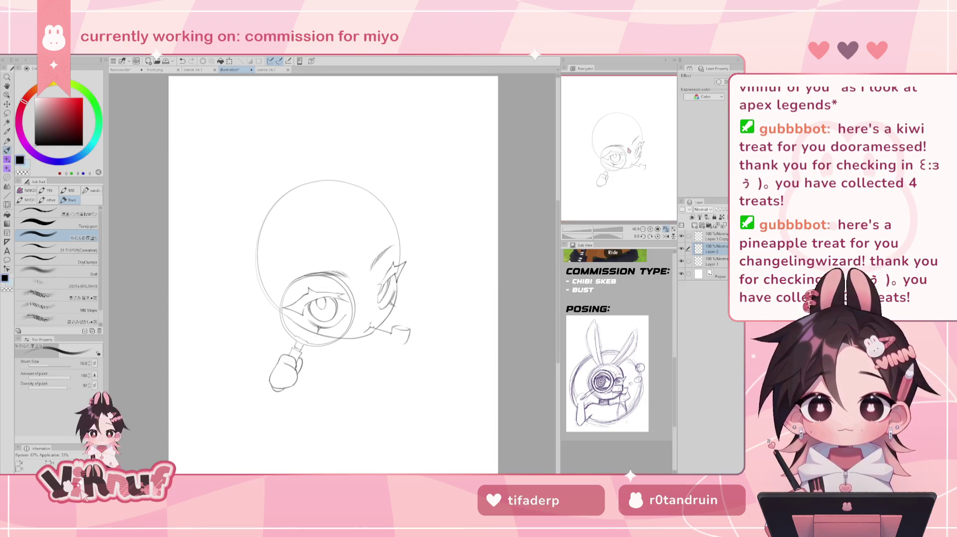
Step: Save the sketch, reusing comm 34.2 as the file name and editing its version digit
key("ctrl+s")
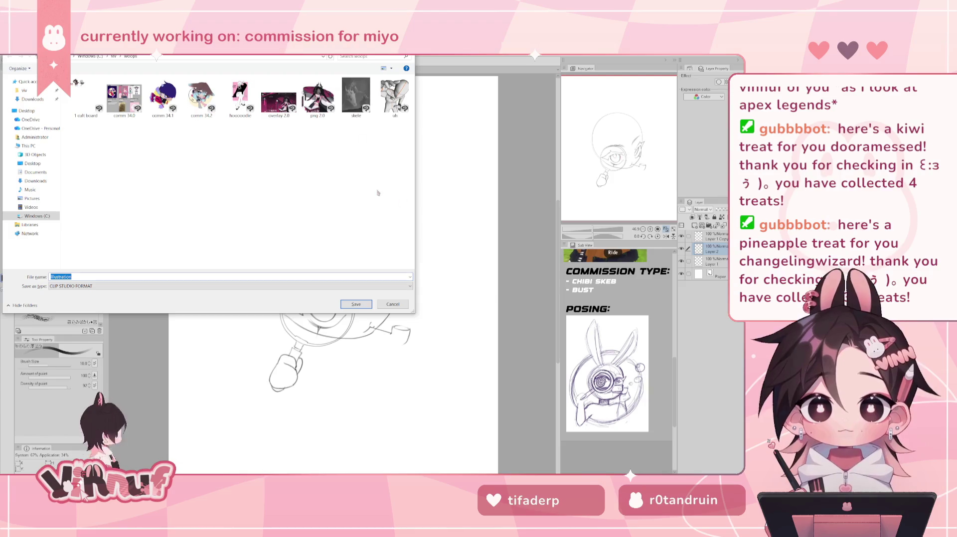
left_click(203, 118)
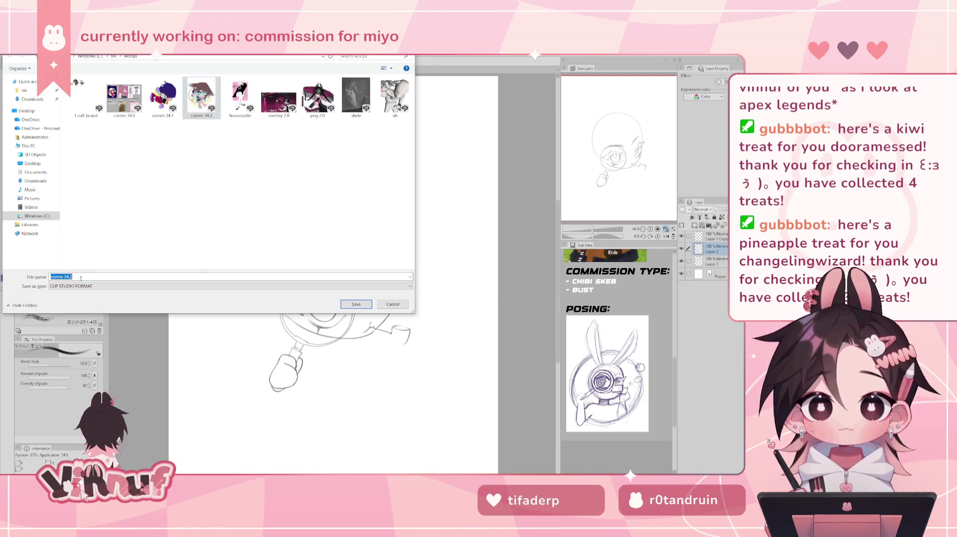
left_click_drag(73, 277, 71, 277)
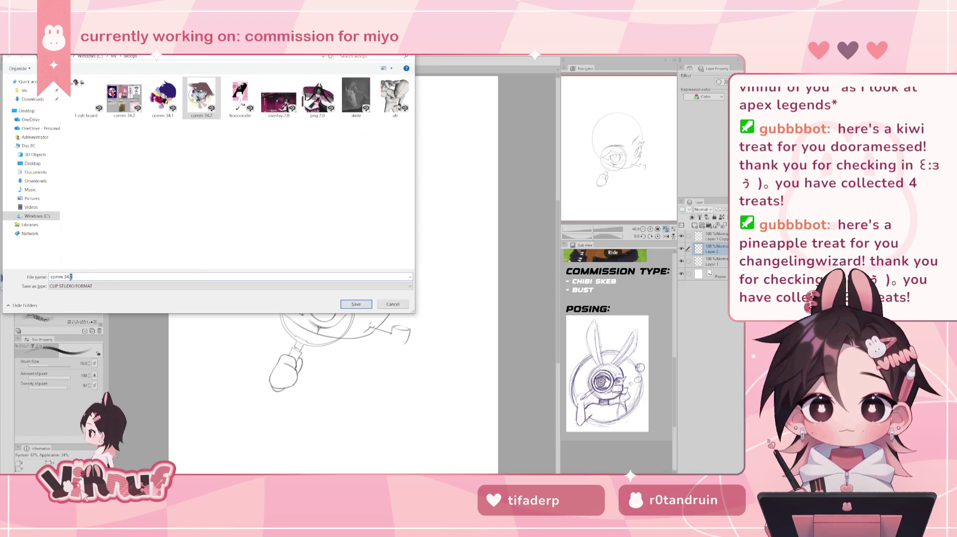